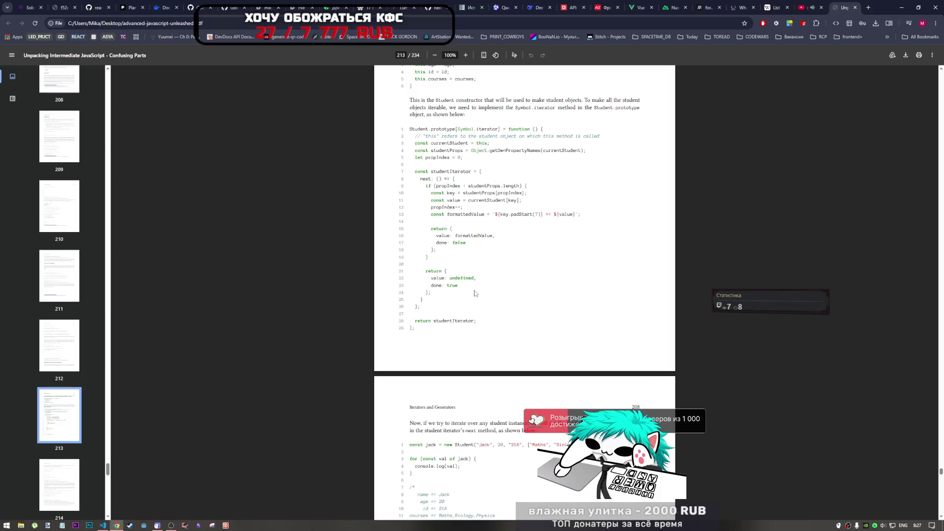
Select studentIterator in page 207's return line and move to printed page 208's for...of example
{"action": "left_click_drag", "start_coordinate": [434, 320], "coordinate": [480, 322]}
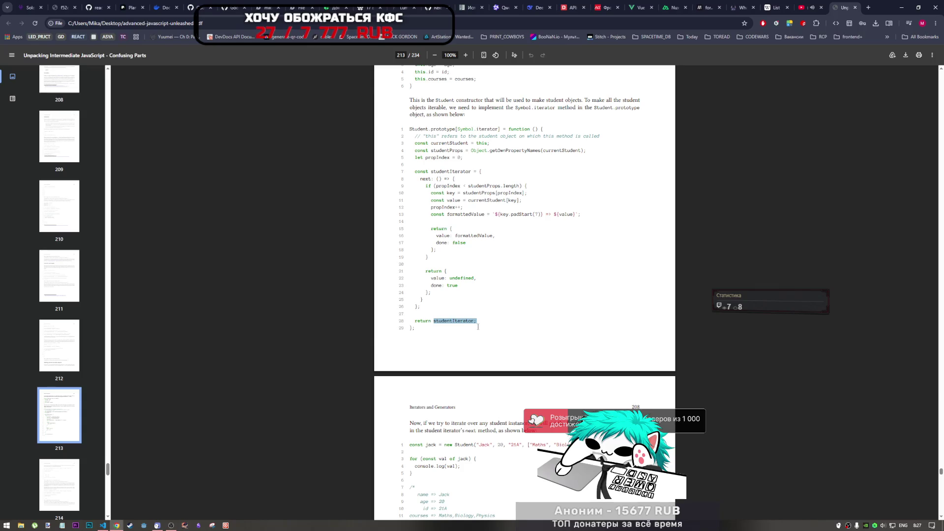
{"action": "scroll", "coordinate": [479, 326], "scroll_direction": "down", "scroll_amount": 5}
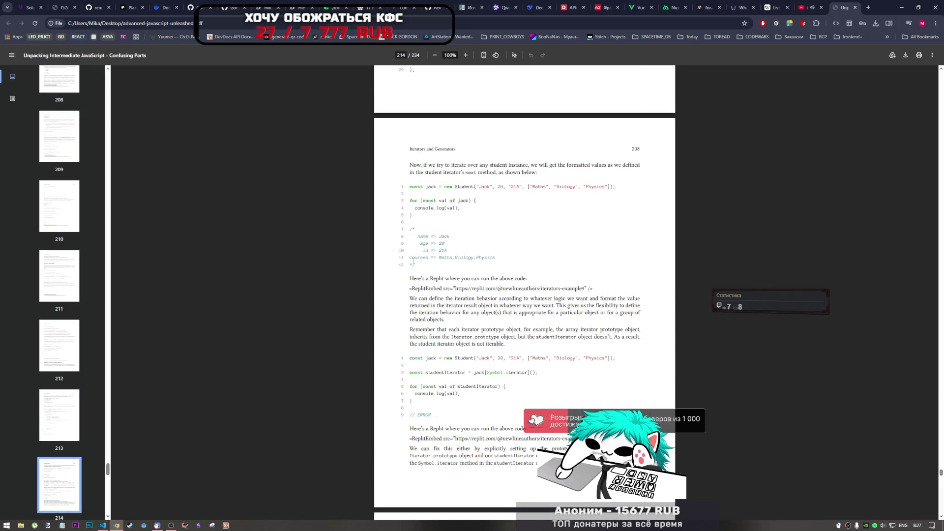
{"action": "scroll", "coordinate": [513, 323], "scroll_direction": "up", "scroll_amount": 3}
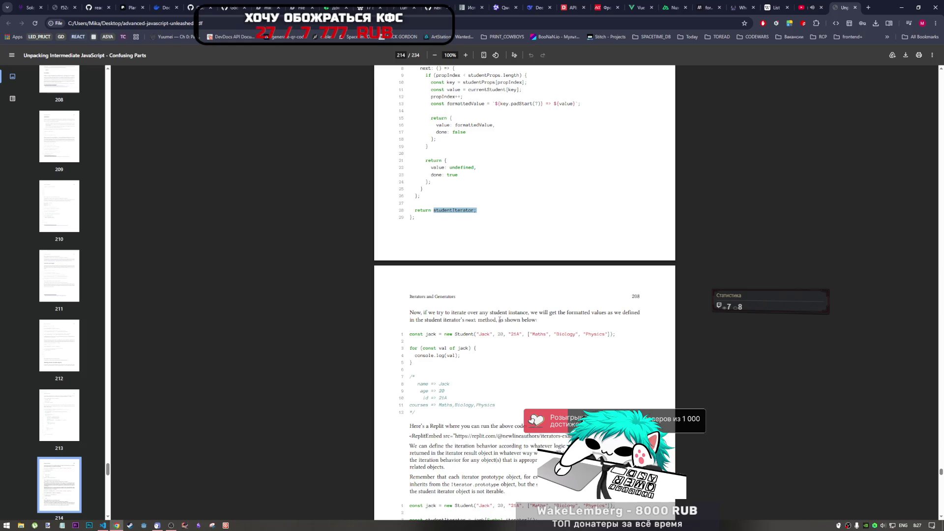
{"action": "scroll", "coordinate": [512, 323], "scroll_direction": "up", "scroll_amount": 4}
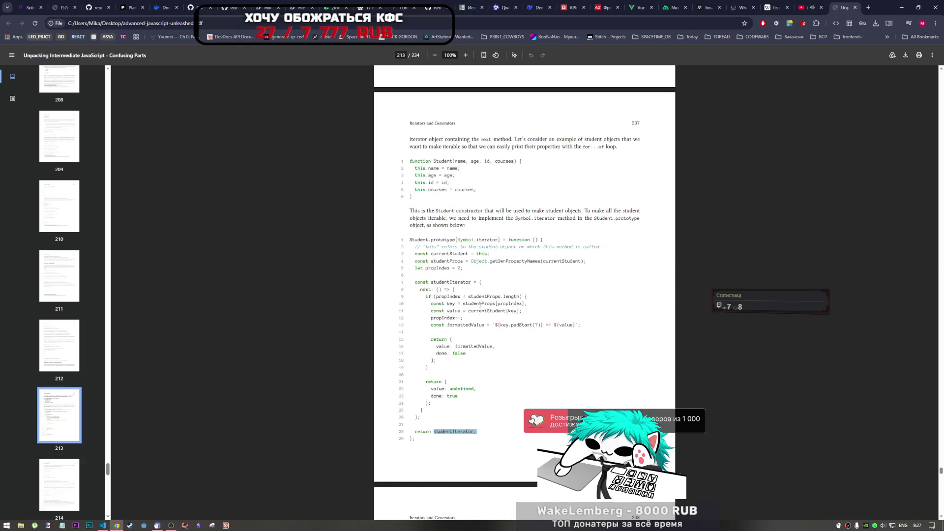
{"action": "scroll", "coordinate": [477, 362], "scroll_direction": "down", "scroll_amount": 7}
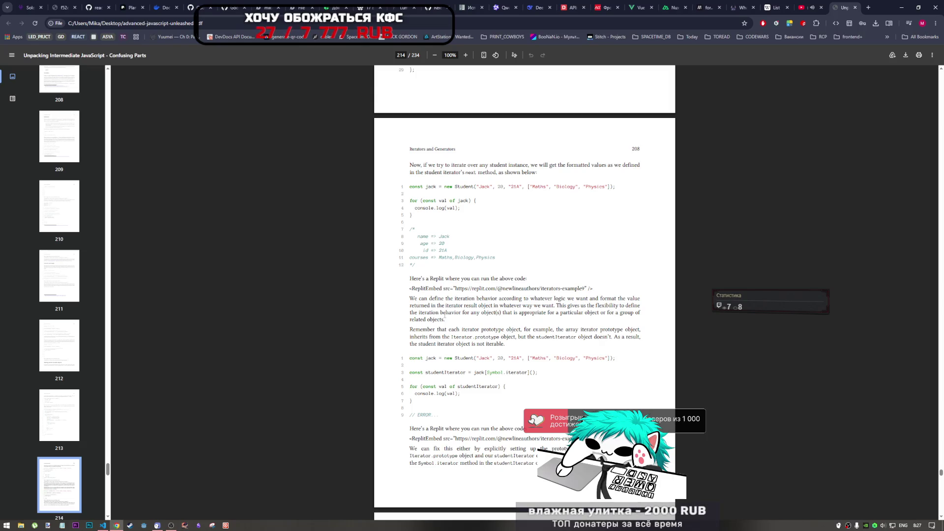
{"action": "scroll", "coordinate": [422, 251], "scroll_direction": "up", "scroll_amount": 1}
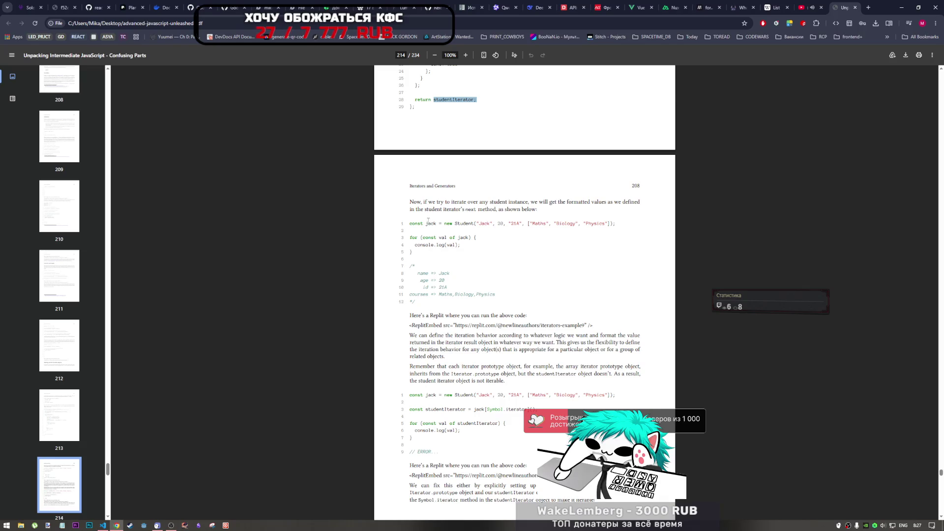
Highlight 'iterator prototype object' in the page 208 paragraph explaining why studentIterator isn't iterable
{"action": "scroll", "coordinate": [429, 221], "scroll_direction": "down", "scroll_amount": 2}
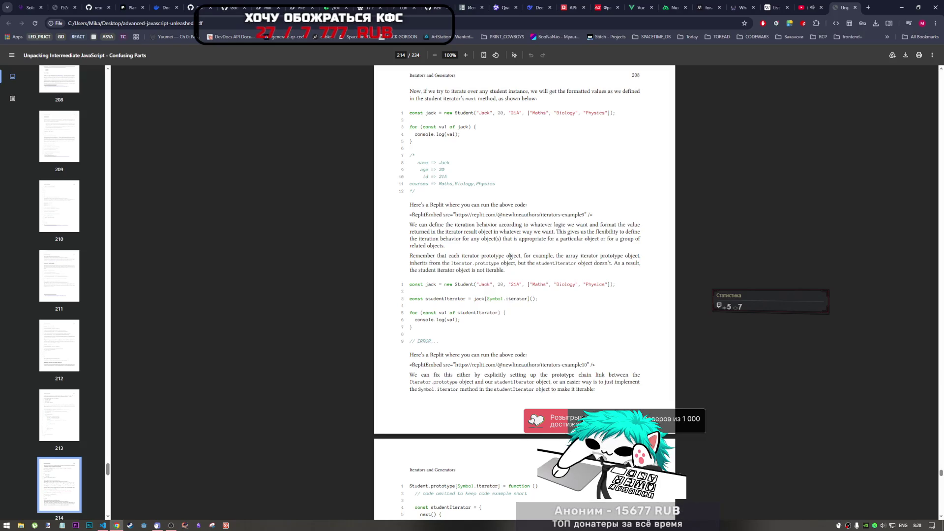
{"action": "double_click", "coordinate": [476, 256]}
{"action": "left_click_drag", "start_coordinate": [482, 259], "coordinate": [515, 260]}
Read down to printed page 209, selecting the Symbol.iterator error call and 'but the' along the way
{"action": "scroll", "coordinate": [513, 265], "scroll_direction": "down", "scroll_amount": 3}
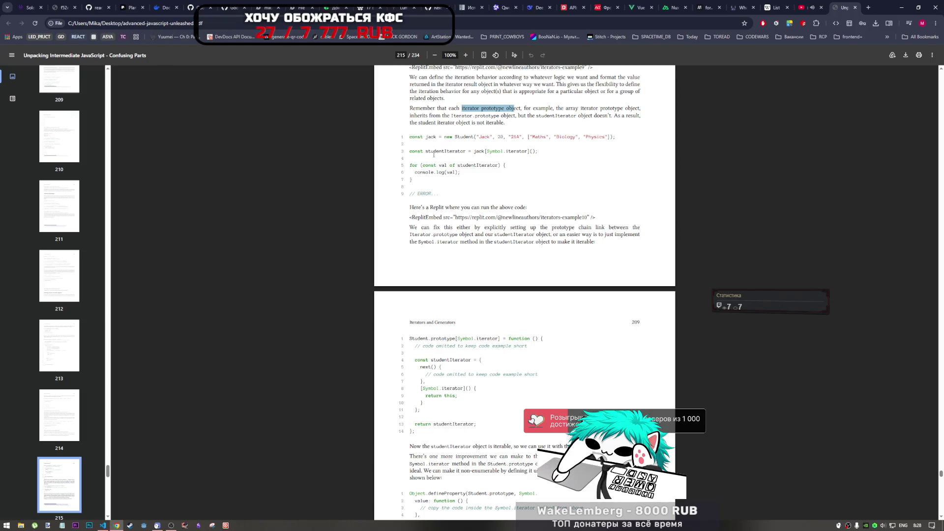
{"action": "left_click_drag", "start_coordinate": [486, 151], "coordinate": [533, 154]}
{"action": "left_click", "coordinate": [533, 153]}
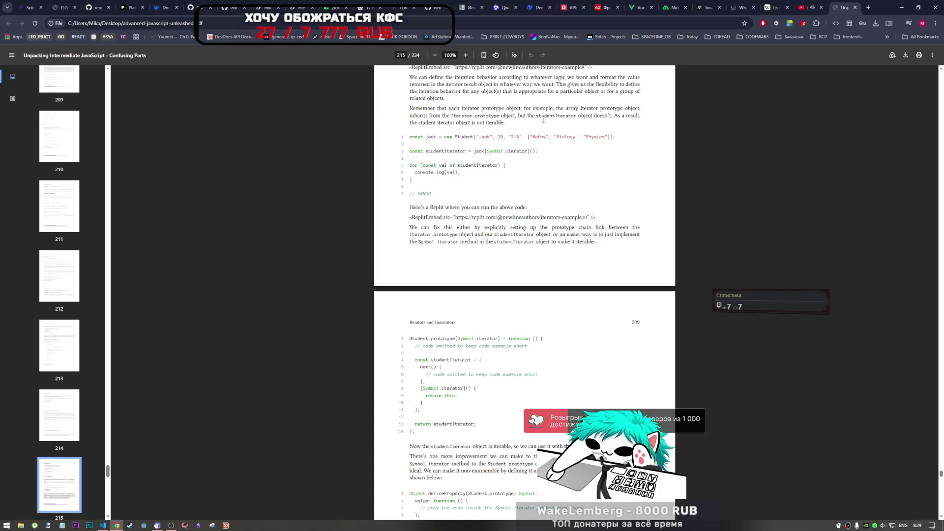
{"action": "left_click_drag", "start_coordinate": [519, 116], "coordinate": [537, 118]}
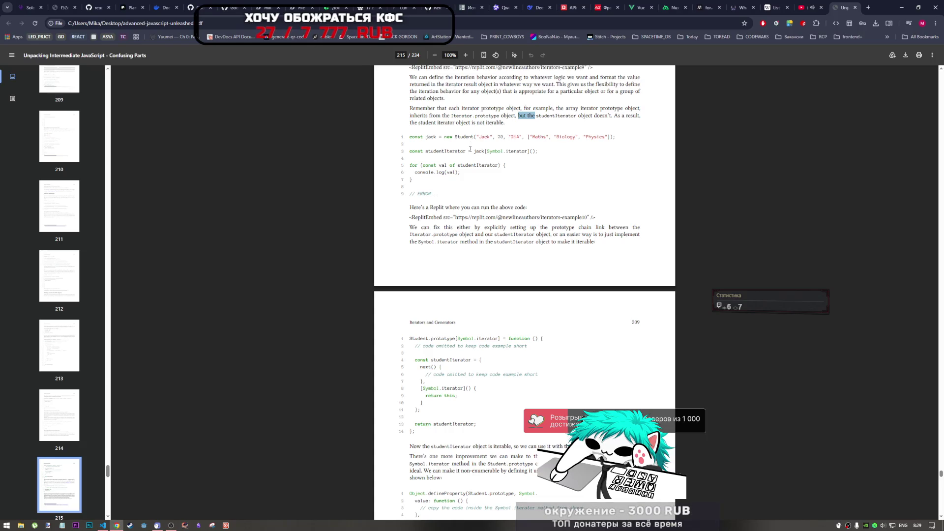
{"action": "scroll", "coordinate": [449, 221], "scroll_direction": "down", "scroll_amount": 2}
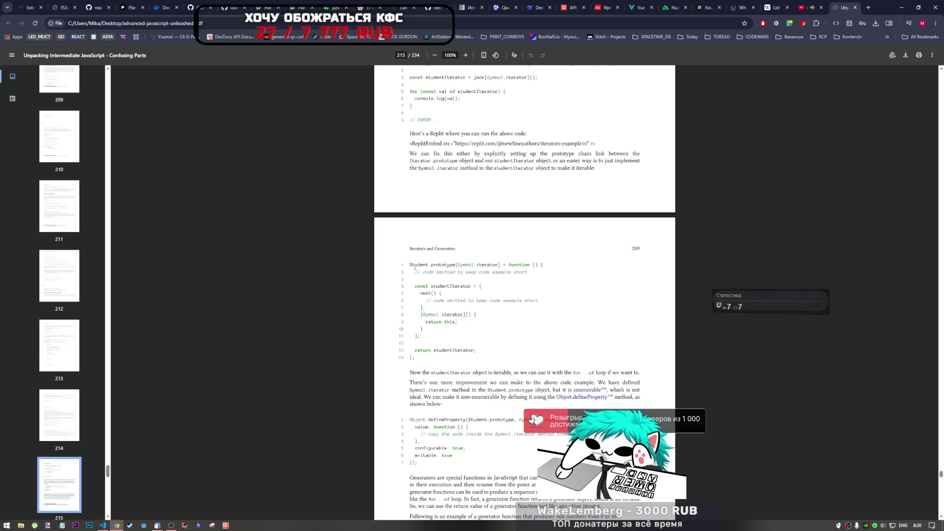
{"action": "scroll", "coordinate": [514, 267], "scroll_direction": "down", "scroll_amount": 1}
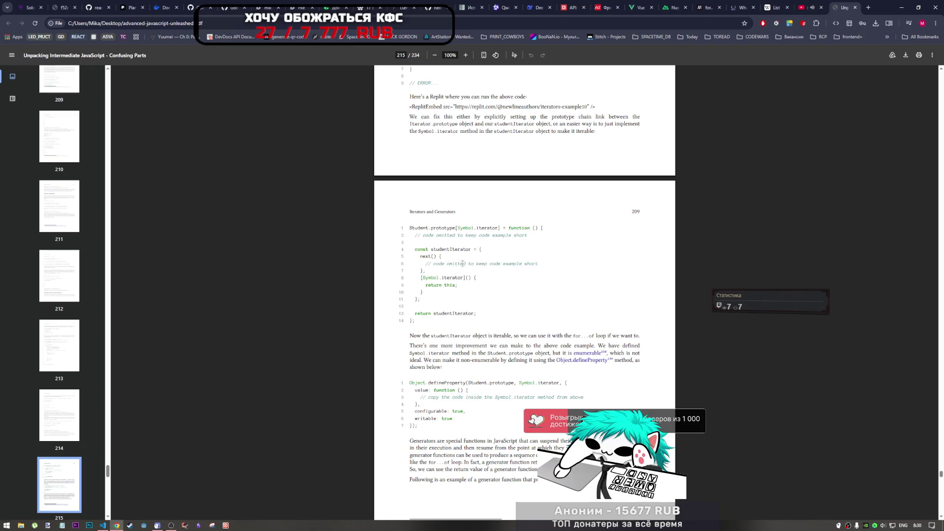
{"action": "scroll", "coordinate": [496, 279], "scroll_direction": "down", "scroll_amount": 1}
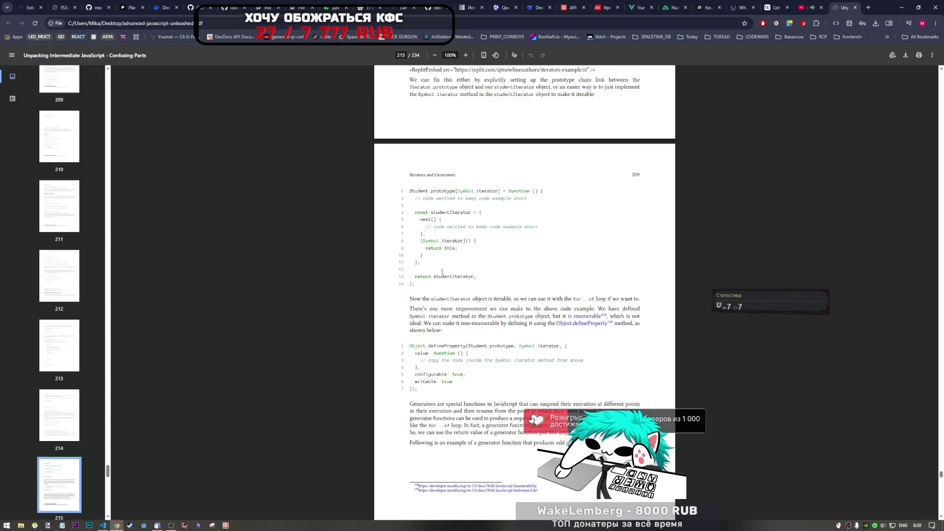
{"action": "scroll", "coordinate": [421, 301], "scroll_direction": "down", "scroll_amount": 1}
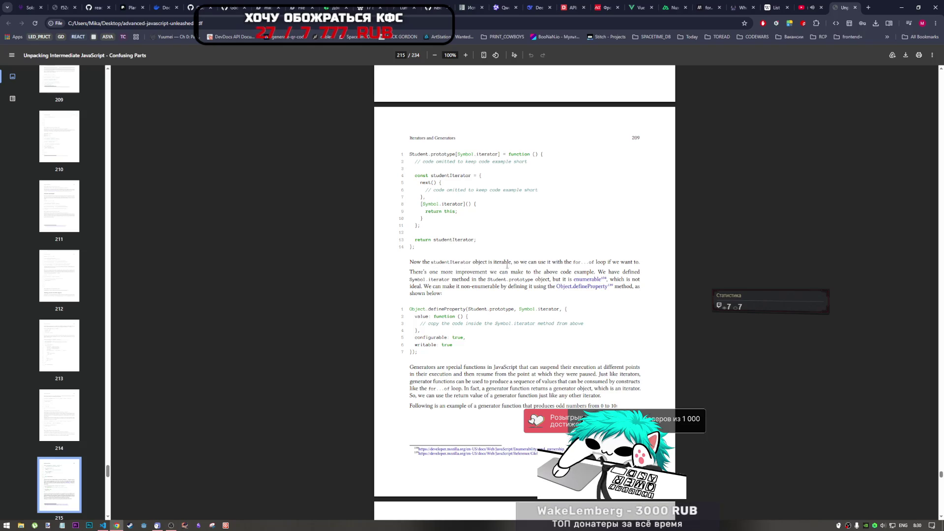
{"action": "left_click_drag", "start_coordinate": [512, 262], "coordinate": [489, 262]}
{"action": "scroll", "coordinate": [383, 212], "scroll_direction": "up", "scroll_amount": 4}
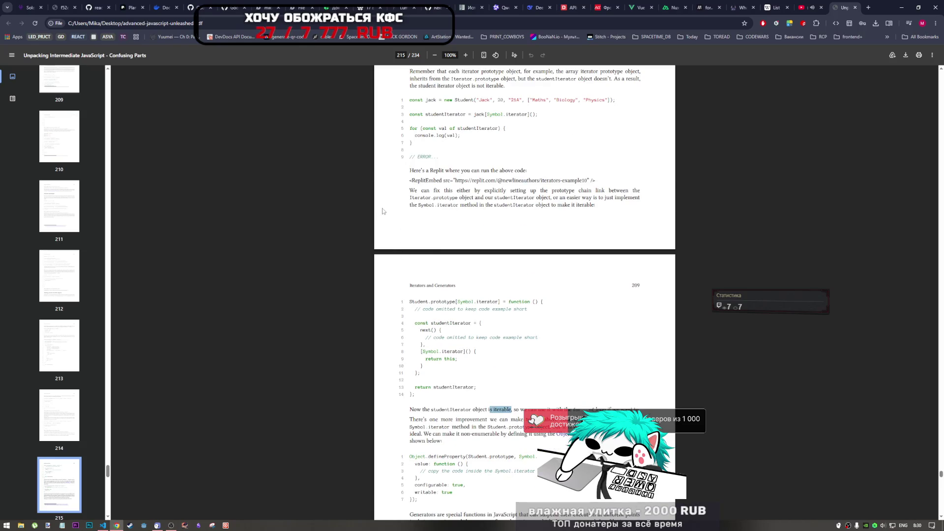
{"action": "left_click_drag", "start_coordinate": [443, 327], "coordinate": [492, 435]}
{"action": "left_click", "coordinate": [492, 435]}
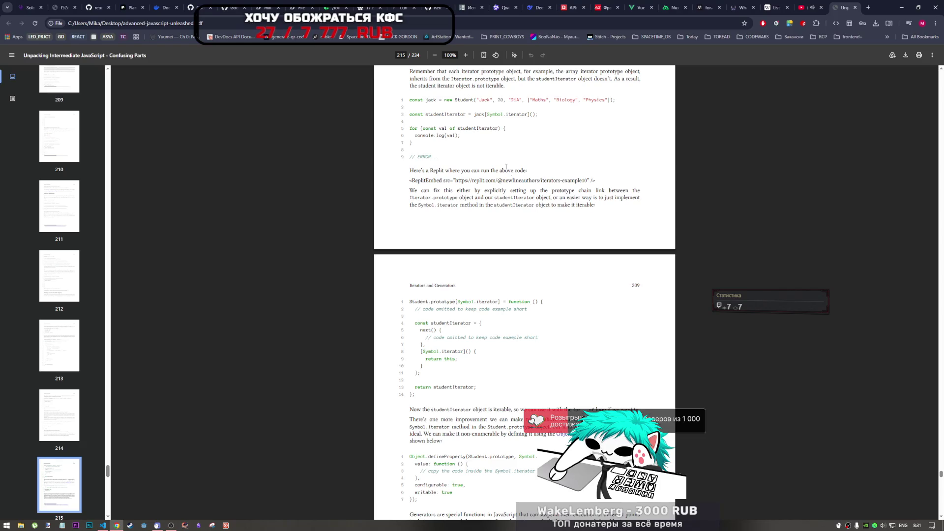
Highlight studentIterator in the error and fixed code, then go back to printed page 207
{"action": "left_click_drag", "start_coordinate": [465, 114], "coordinate": [433, 114]}
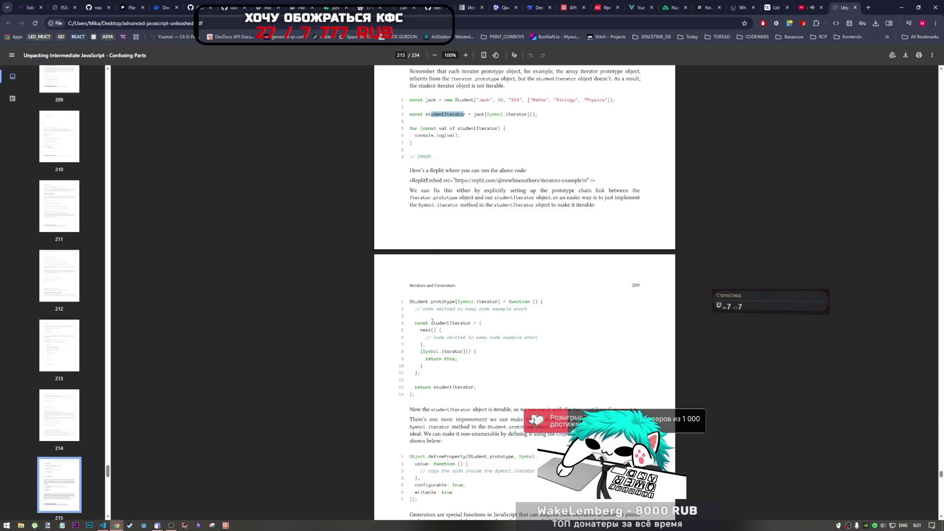
{"action": "left_click_drag", "start_coordinate": [463, 323], "coordinate": [440, 322]}
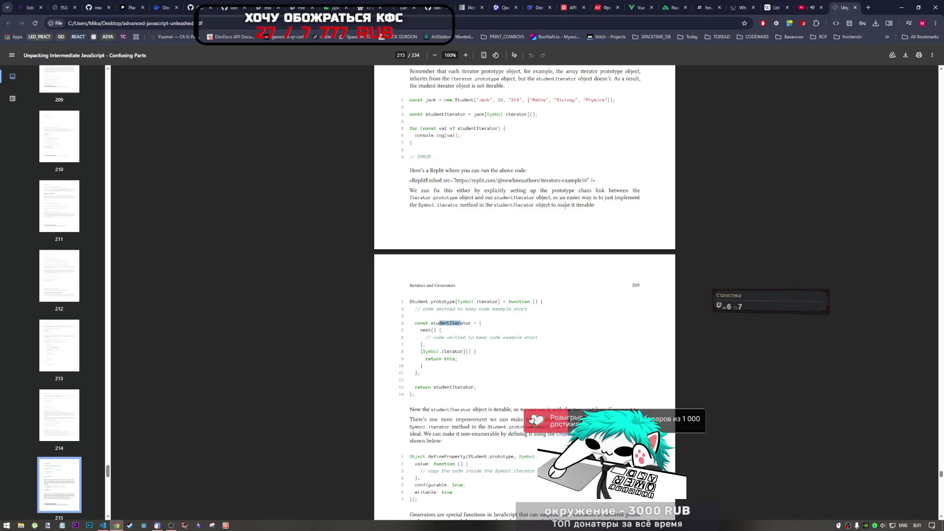
{"action": "scroll", "coordinate": [484, 357], "scroll_direction": "down", "scroll_amount": 1}
{"action": "scroll", "coordinate": [484, 357], "scroll_direction": "down", "scroll_amount": 2}
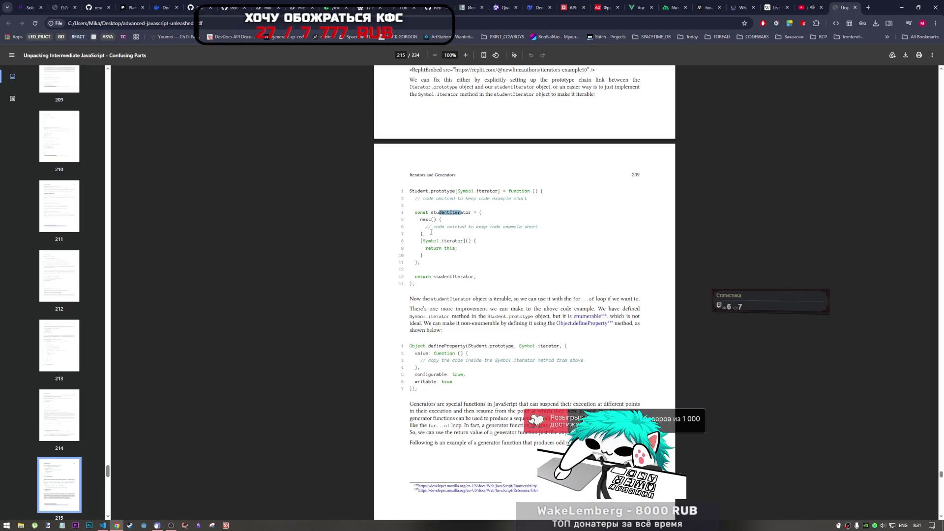
{"action": "scroll", "coordinate": [483, 227], "scroll_direction": "up", "scroll_amount": 1}
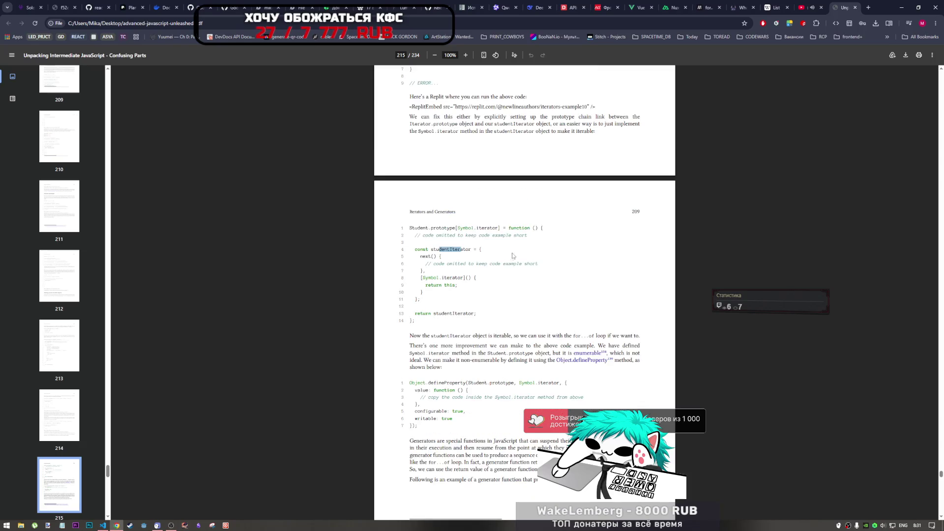
{"action": "scroll", "coordinate": [435, 292], "scroll_direction": "down", "scroll_amount": 1}
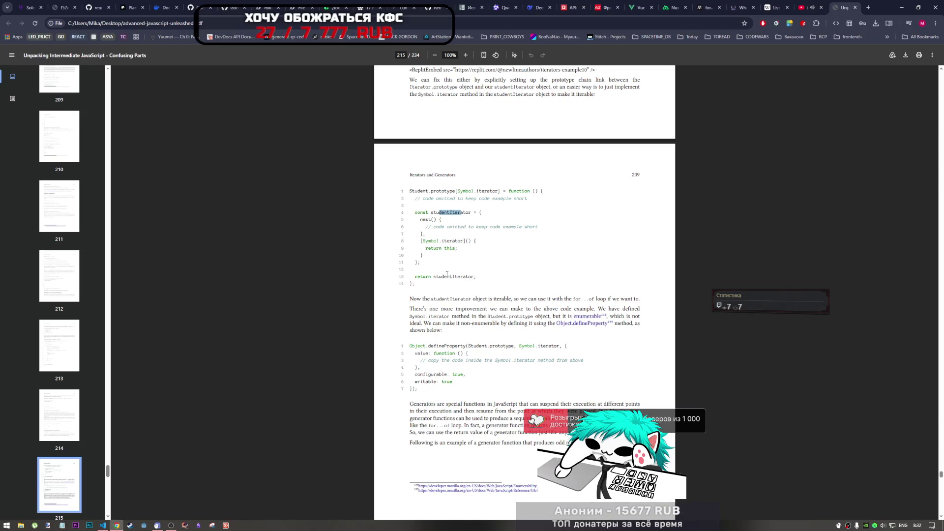
{"action": "scroll", "coordinate": [437, 251], "scroll_direction": "up", "scroll_amount": 15}
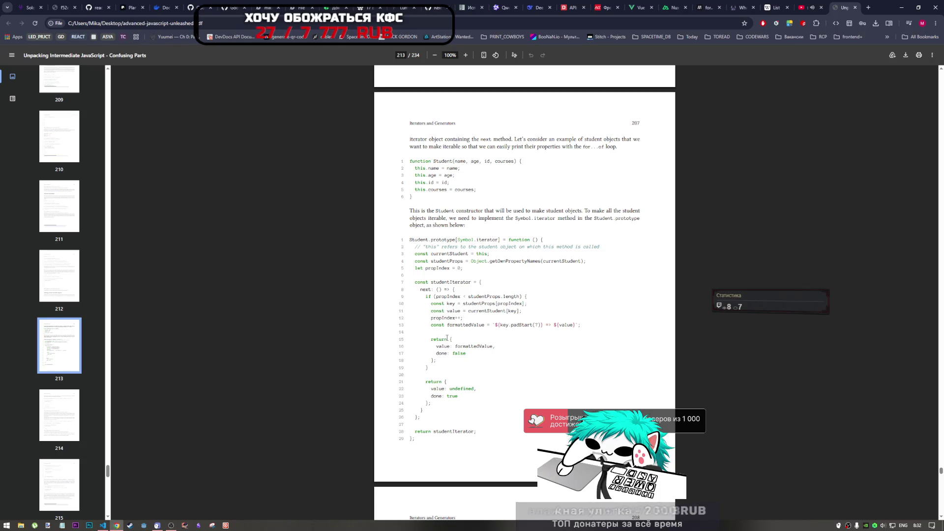
Open the book's 'enumerable' link in a new tab and switch to the MDN enumerability guide
{"action": "scroll", "coordinate": [445, 322], "scroll_direction": "down", "scroll_amount": 6}
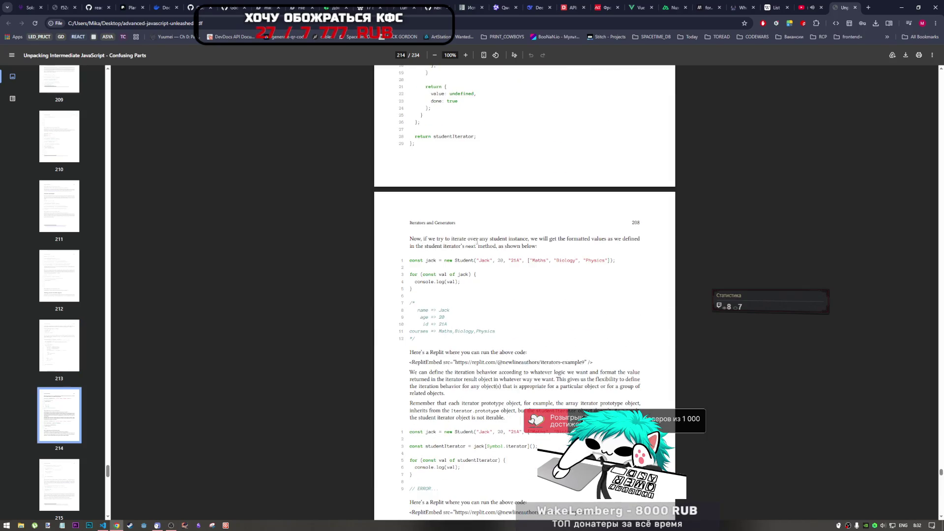
{"action": "scroll", "coordinate": [475, 263], "scroll_direction": "down", "scroll_amount": 4}
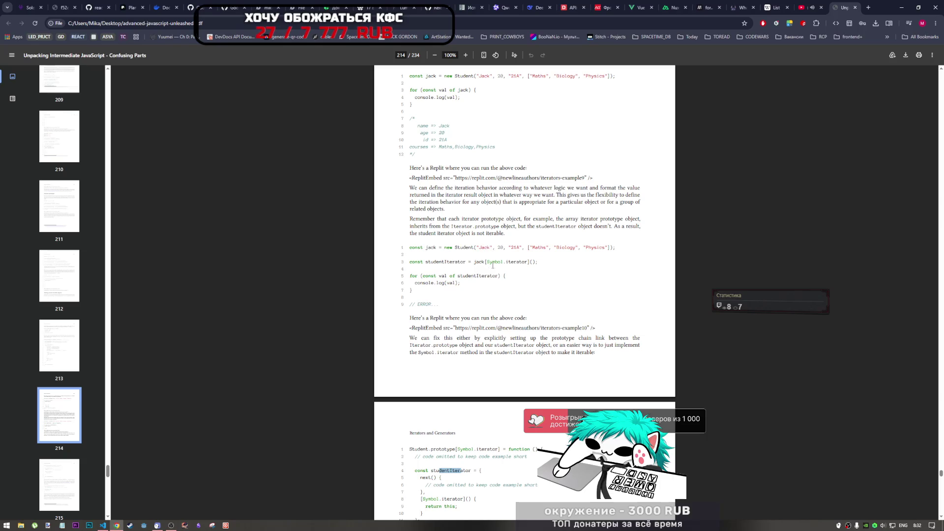
{"action": "scroll", "coordinate": [478, 282], "scroll_direction": "up", "scroll_amount": 4}
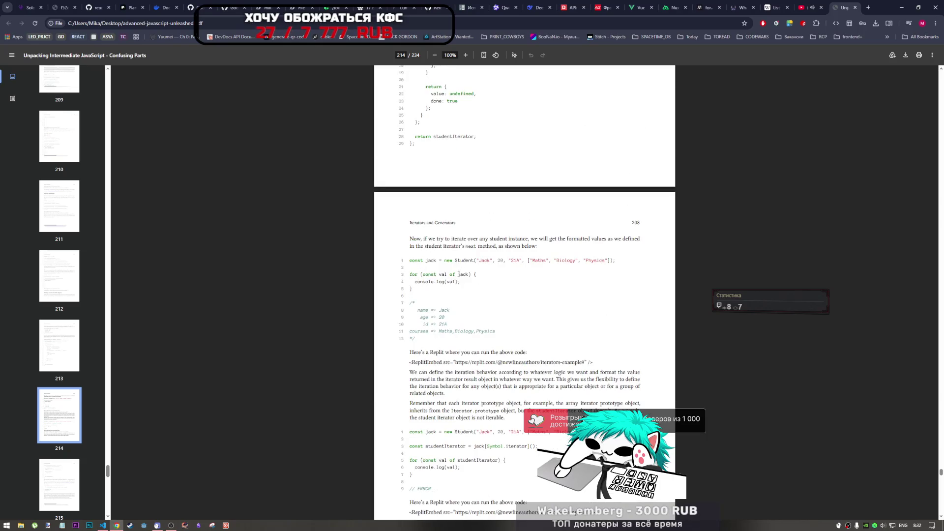
{"action": "scroll", "coordinate": [471, 314], "scroll_direction": "down", "scroll_amount": 4}
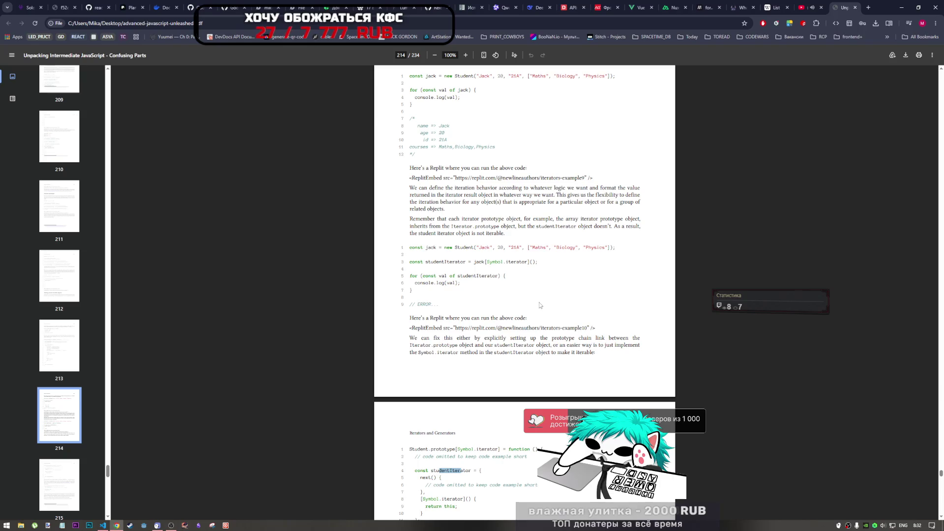
{"action": "scroll", "coordinate": [492, 305], "scroll_direction": "down", "scroll_amount": 4}
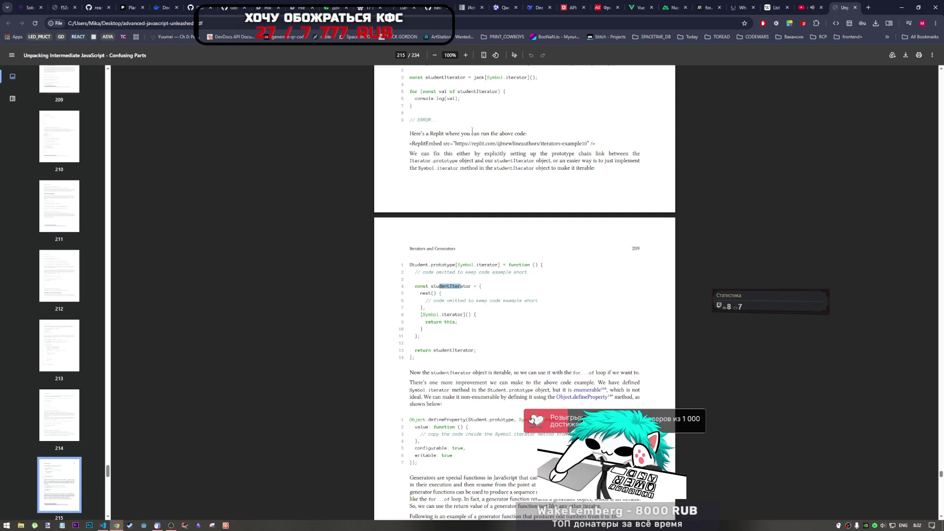
{"action": "scroll", "coordinate": [421, 132], "scroll_direction": "up", "scroll_amount": 2}
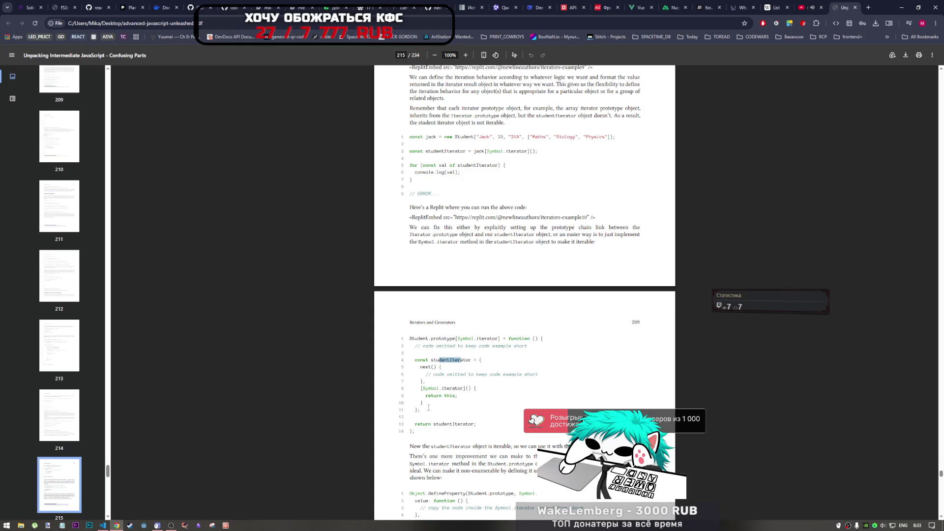
{"action": "scroll", "coordinate": [427, 407], "scroll_direction": "down", "scroll_amount": 1}
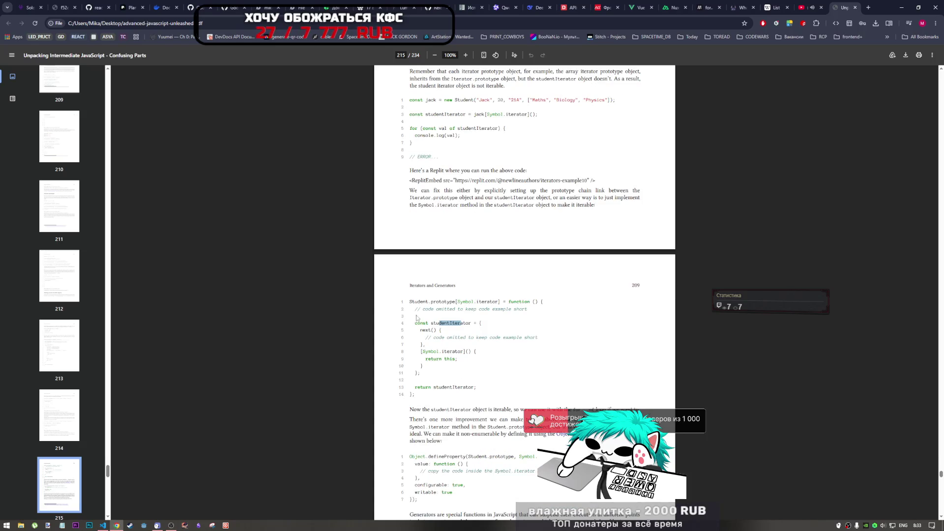
{"action": "scroll", "coordinate": [422, 379], "scroll_direction": "down", "scroll_amount": 3}
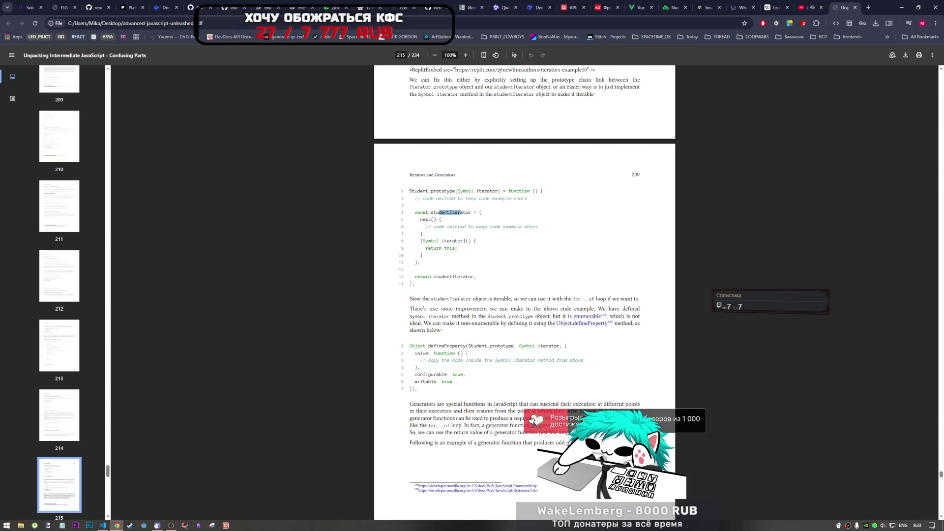
{"action": "left_click", "coordinate": [583, 317], "text": "ctrl"}
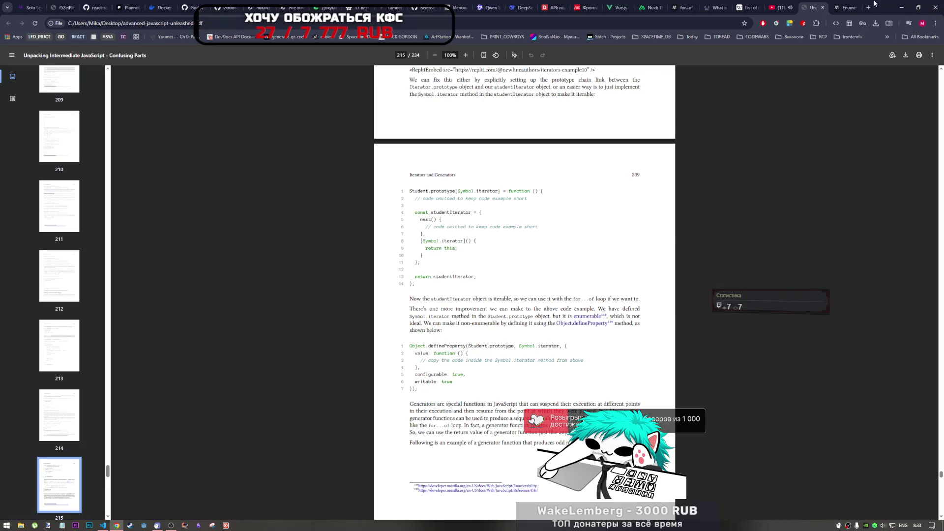
{"action": "left_click", "coordinate": [847, 8]}
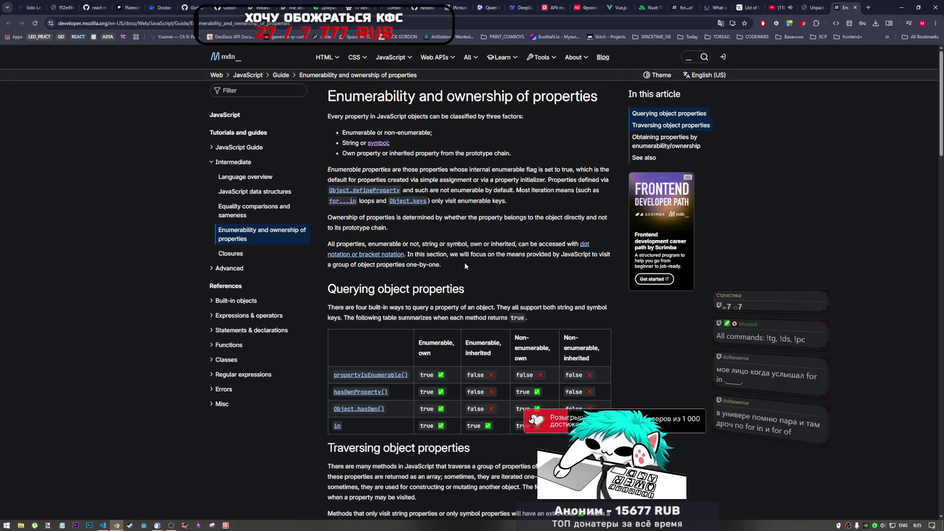
Scroll the MDN enumerability guide past the querying-properties table to the traversing-properties table
{"action": "scroll", "coordinate": [465, 266], "scroll_direction": "down", "scroll_amount": 3}
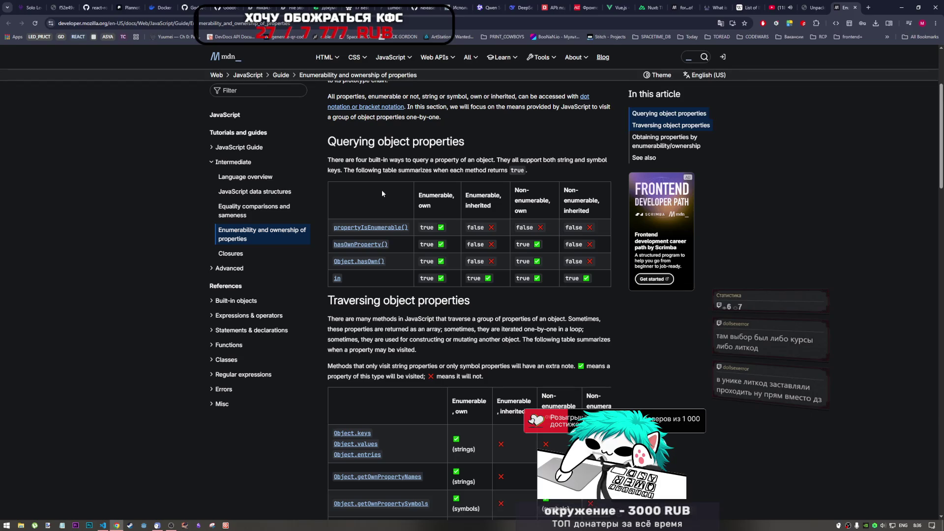
{"action": "scroll", "coordinate": [382, 194], "scroll_direction": "down", "scroll_amount": 3}
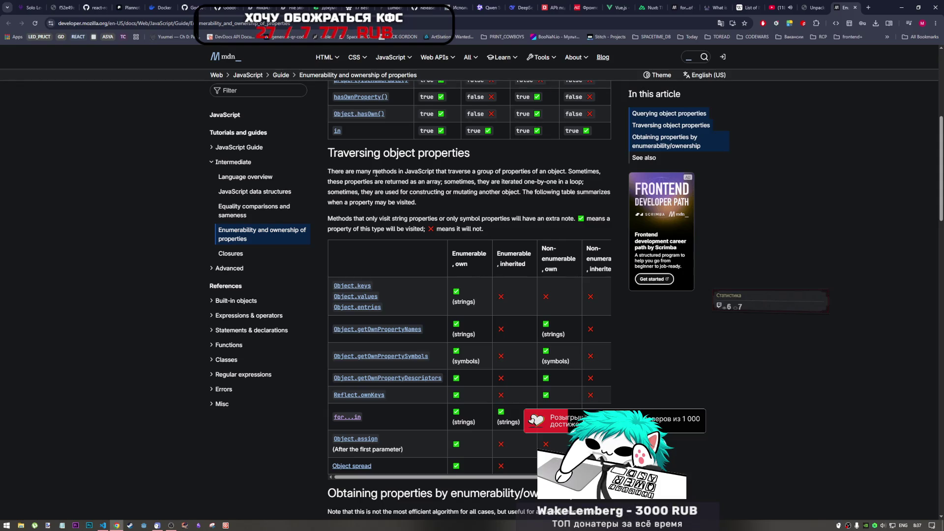
{"action": "scroll", "coordinate": [344, 175], "scroll_direction": "up", "scroll_amount": 2}
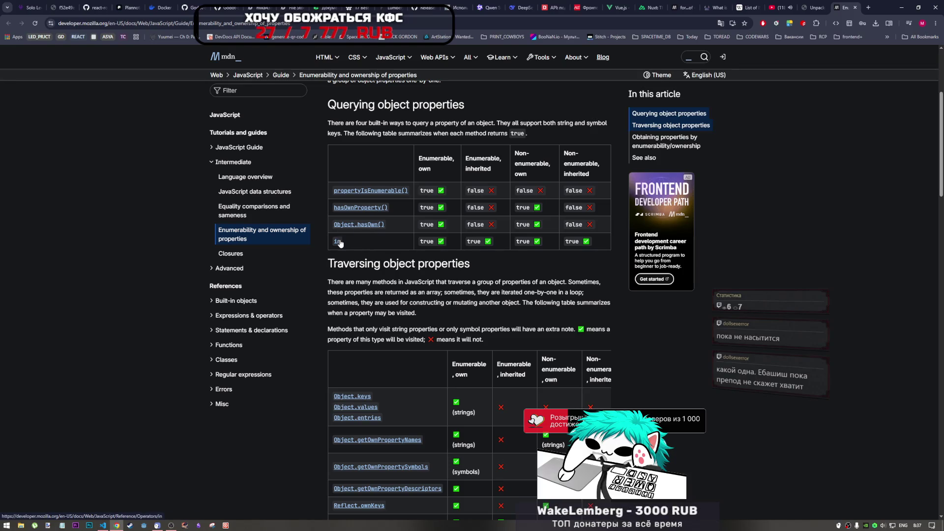
{"action": "left_click", "coordinate": [369, 225]}
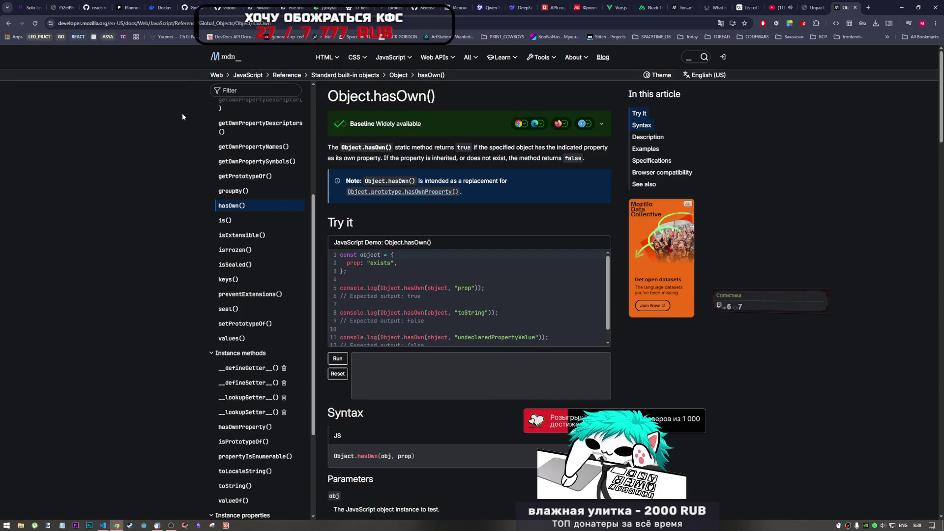
{"action": "left_click", "coordinate": [9, 23]}
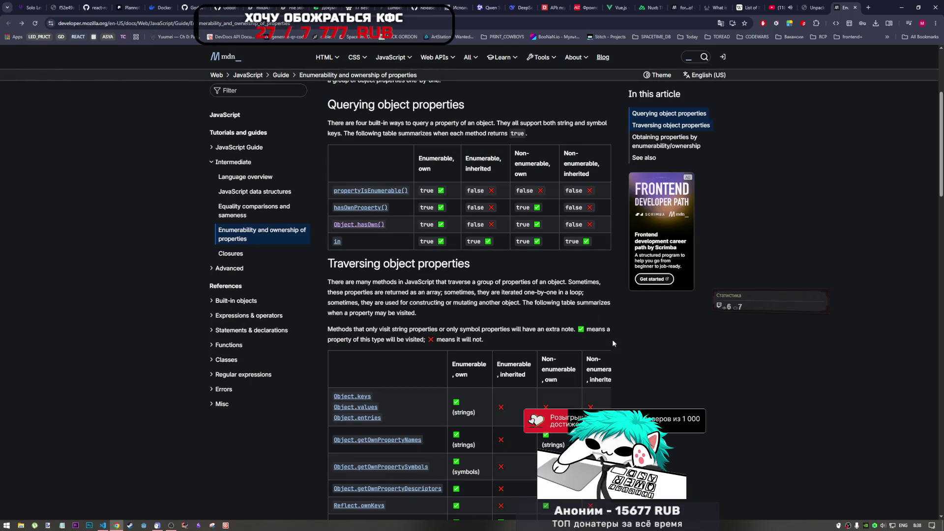
{"action": "scroll", "coordinate": [471, 299], "scroll_direction": "down", "scroll_amount": 2}
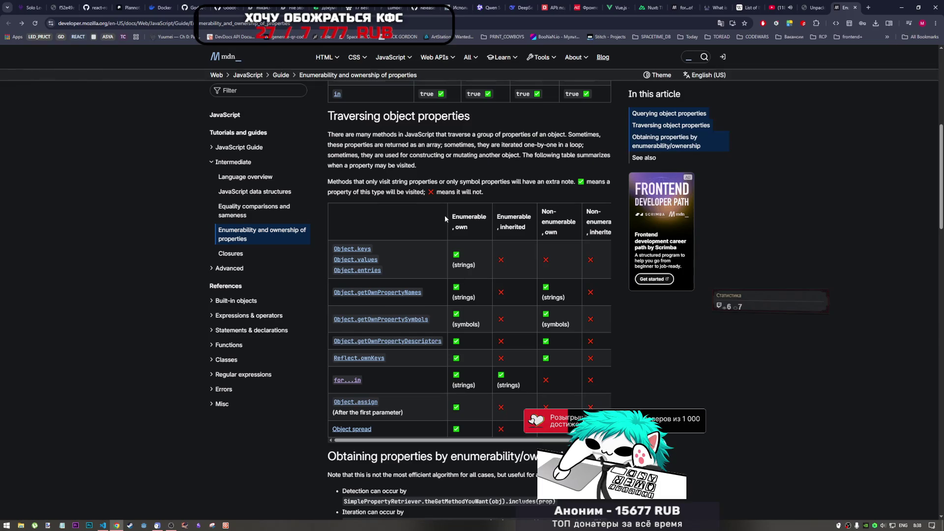
{"action": "middle_click", "coordinate": [417, 216]}
{"action": "left_click", "coordinate": [412, 216]}
{"action": "scroll", "coordinate": [450, 181], "scroll_direction": "down", "scroll_amount": 4}
{"action": "scroll", "coordinate": [444, 188], "scroll_direction": "down", "scroll_amount": 2}
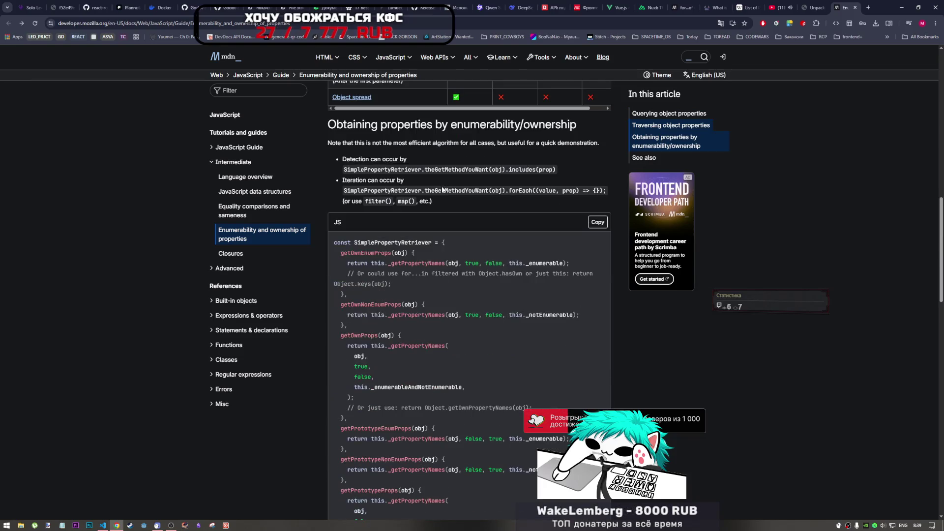
{"action": "scroll", "coordinate": [445, 188], "scroll_direction": "up", "scroll_amount": 5}
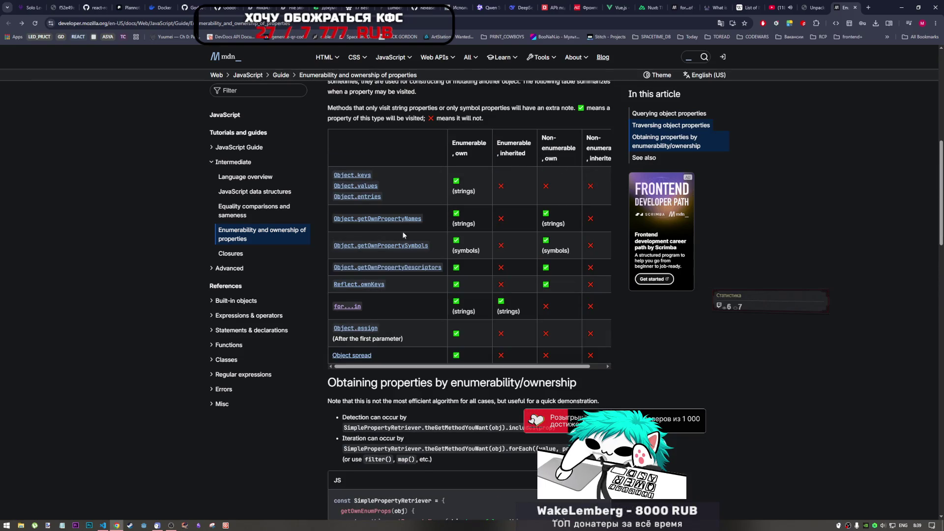
{"action": "scroll", "coordinate": [423, 196], "scroll_direction": "up", "scroll_amount": 1}
{"action": "mouse_move", "coordinate": [345, 187]}
{"action": "left_mouse_down"}
{"action": "mouse_move", "coordinate": [610, 98]}
{"action": "mouse_move", "coordinate": [570, 305]}
{"action": "mouse_move", "coordinate": [593, 373]}
{"action": "mouse_move", "coordinate": [568, 365]}
{"action": "left_mouse_up"}
{"action": "scroll", "coordinate": [569, 365], "scroll_direction": "down", "scroll_amount": 4}
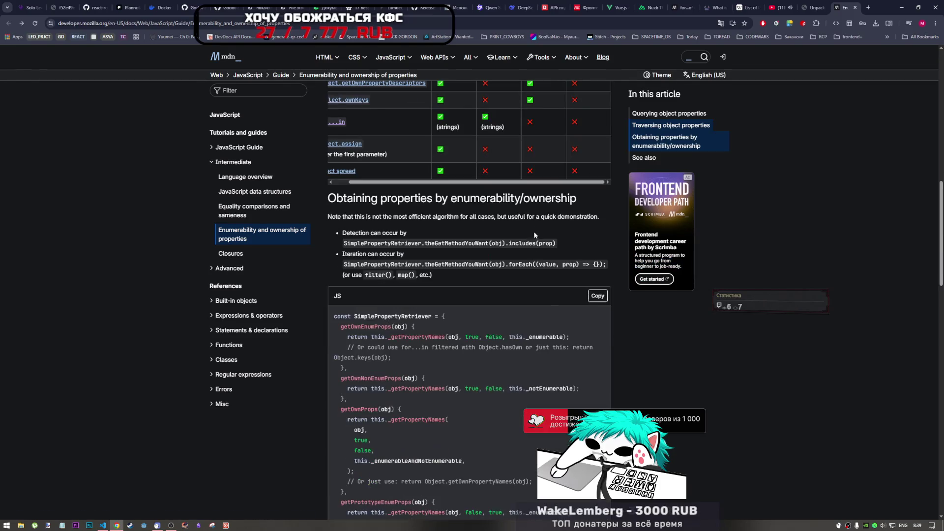
{"action": "scroll", "coordinate": [551, 185], "scroll_direction": "left", "scroll_amount": 1}
{"action": "scroll", "coordinate": [441, 275], "scroll_direction": "up", "scroll_amount": 2}
{"action": "scroll", "coordinate": [441, 272], "scroll_direction": "up", "scroll_amount": 3}
{"action": "scroll", "coordinate": [441, 285], "scroll_direction": "down", "scroll_amount": 6}
{"action": "scroll", "coordinate": [441, 285], "scroll_direction": "up", "scroll_amount": 5}
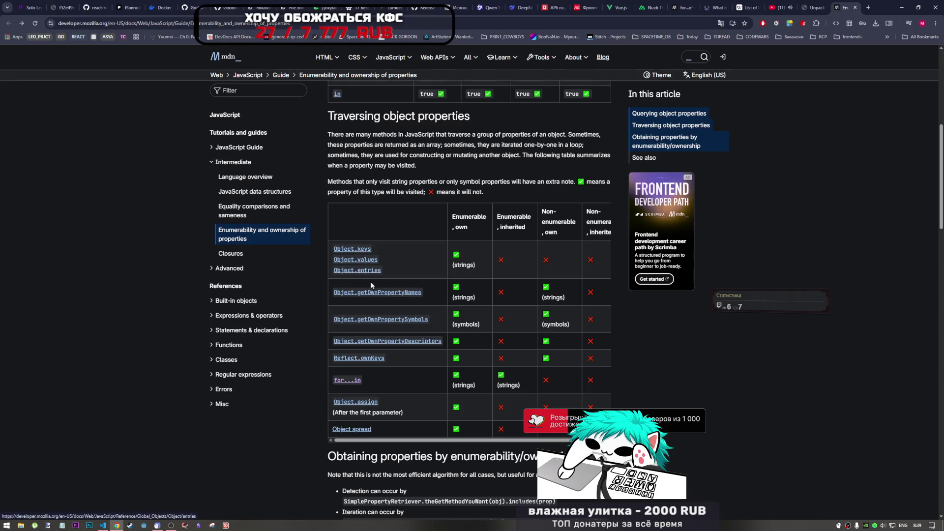
{"action": "scroll", "coordinate": [502, 312], "scroll_direction": "down", "scroll_amount": 3}
{"action": "scroll", "coordinate": [502, 312], "scroll_direction": "down", "scroll_amount": 3}
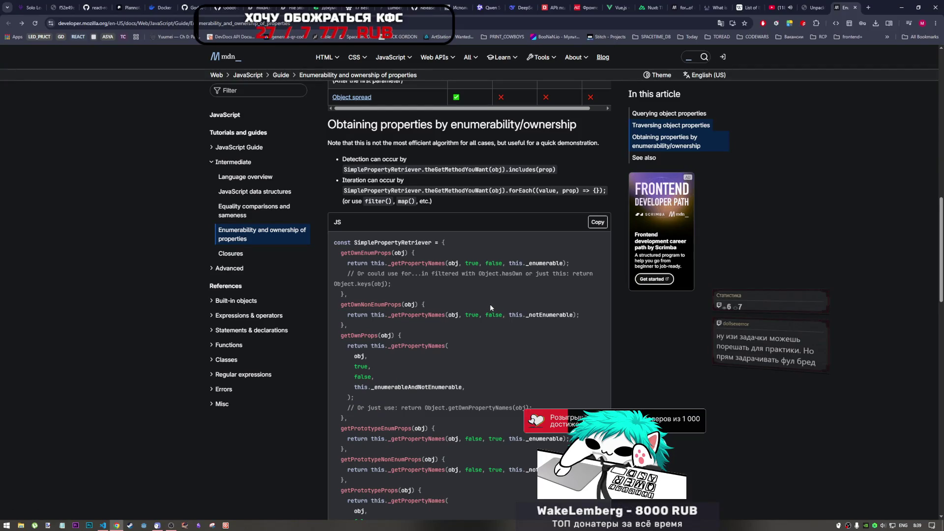
{"action": "scroll", "coordinate": [490, 309], "scroll_direction": "down", "scroll_amount": 1}
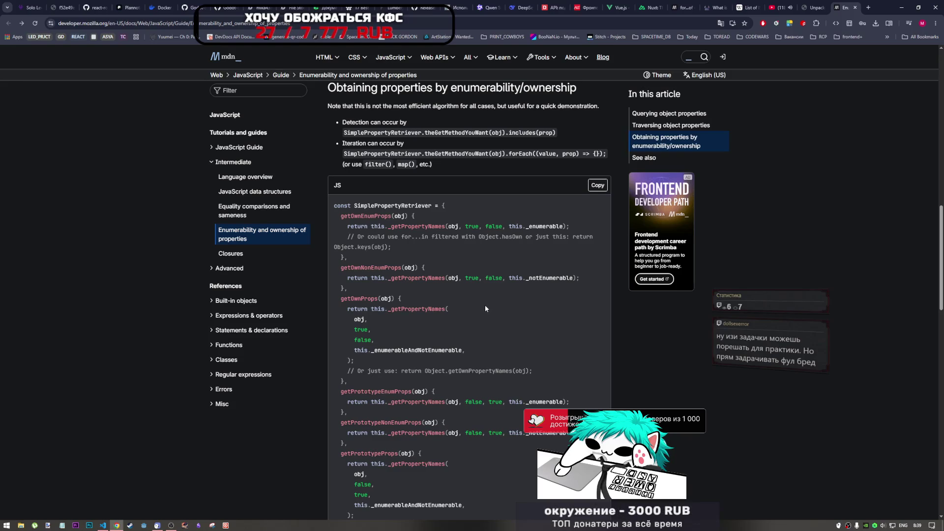
{"action": "scroll", "coordinate": [484, 307], "scroll_direction": "down", "scroll_amount": 10}
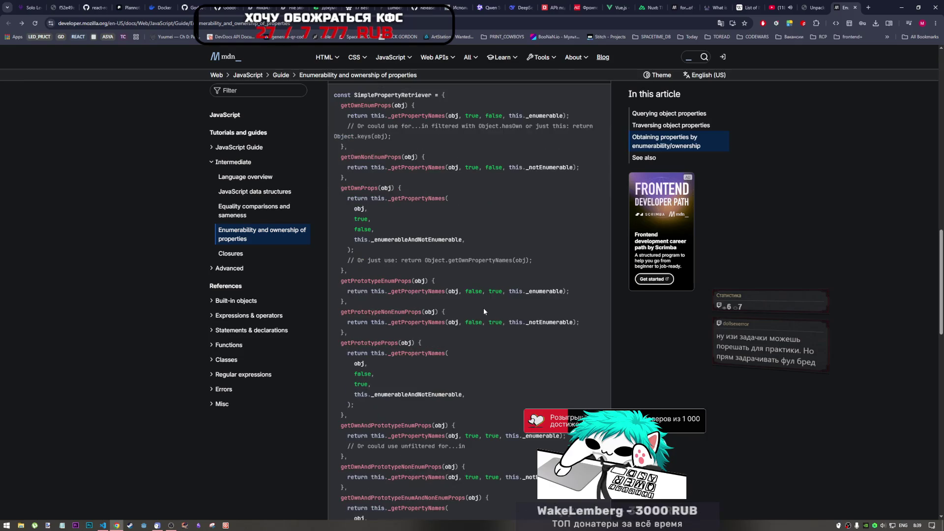
{"action": "scroll", "coordinate": [478, 309], "scroll_direction": "down", "scroll_amount": 8}
{"action": "scroll", "coordinate": [477, 310], "scroll_direction": "up", "scroll_amount": 20}
{"action": "scroll", "coordinate": [504, 345], "scroll_direction": "up", "scroll_amount": 4}
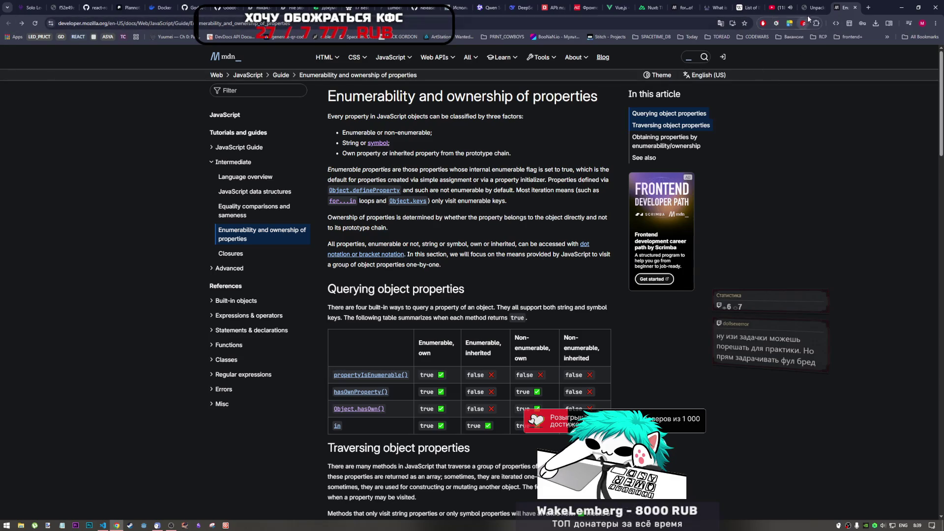
{"action": "key", "text": "ctrl+shift+Tab"}
{"action": "left_click", "coordinate": [857, 13]}
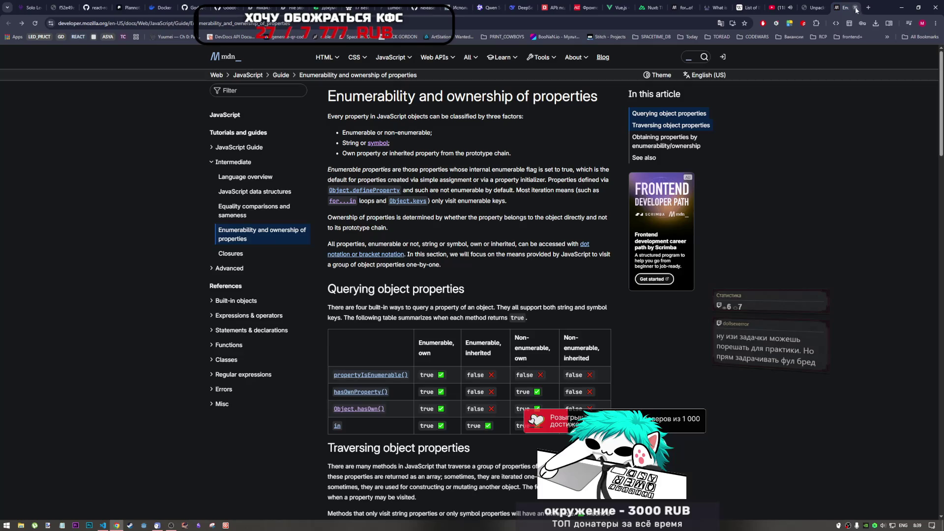
Close the enumerability guide and open the book's Object.defineProperty reference in a new tab
{"action": "left_click", "coordinate": [857, 12]}
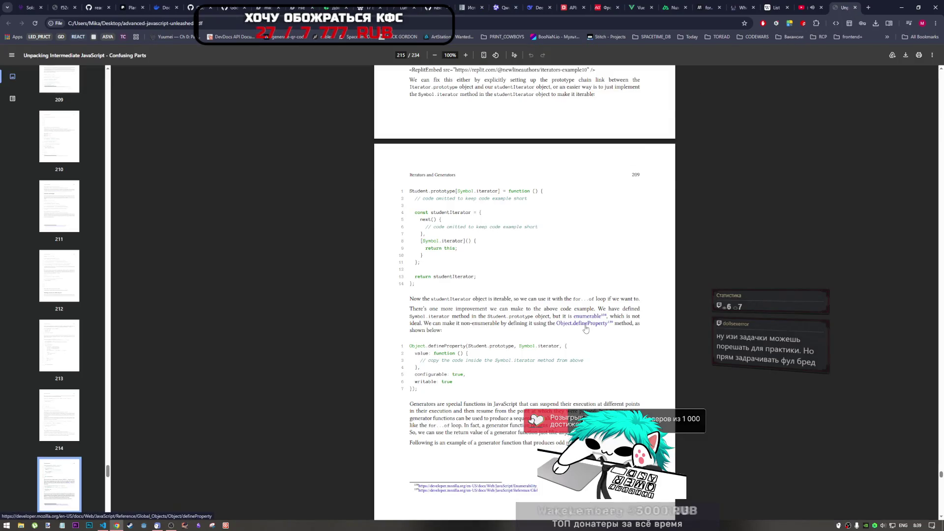
{"action": "scroll", "coordinate": [586, 333], "scroll_direction": "up", "scroll_amount": 1}
{"action": "middle_click", "coordinate": [588, 363]}
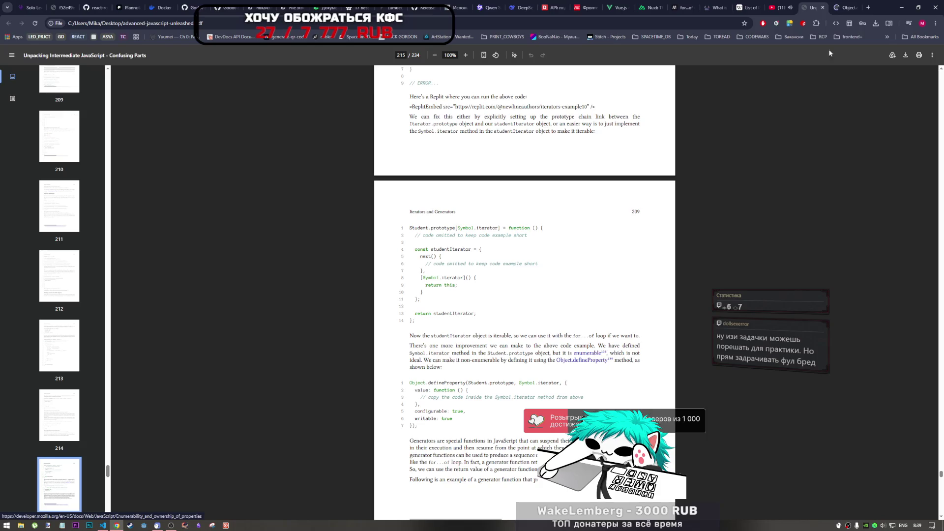
{"action": "key", "text": "ctrl+Tab"}
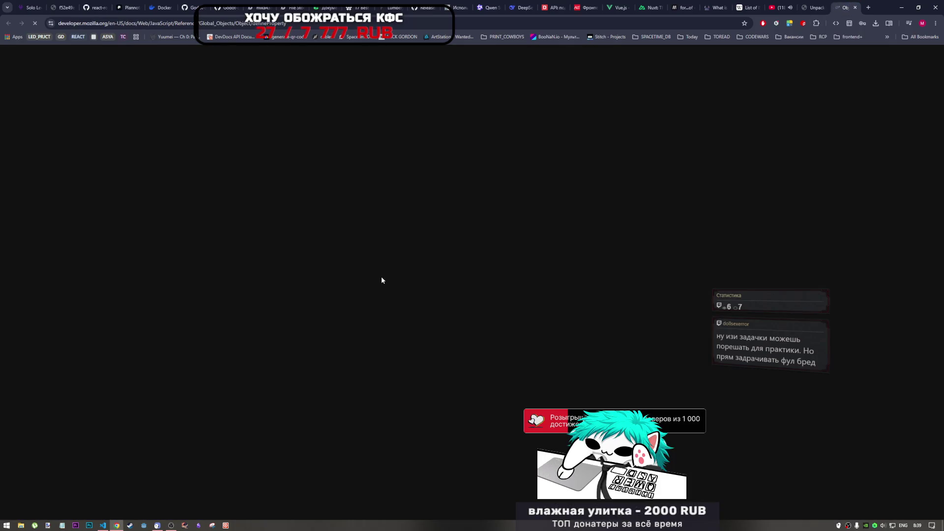
{"action": "left_click", "coordinate": [869, 8]}
Search Google for 'leetcode' and open the LeetCode homepage from the results
{"action": "type", "text": "leetcode"}
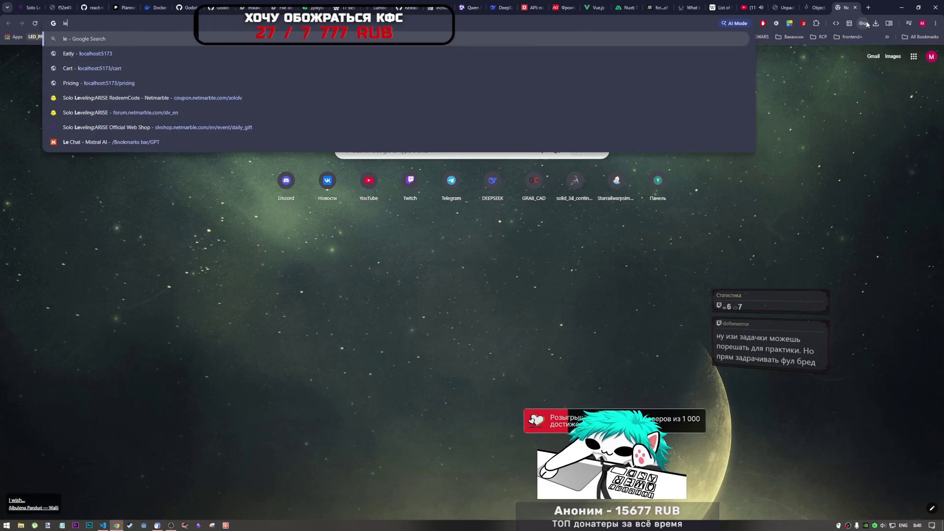
{"action": "key", "text": "Return"}
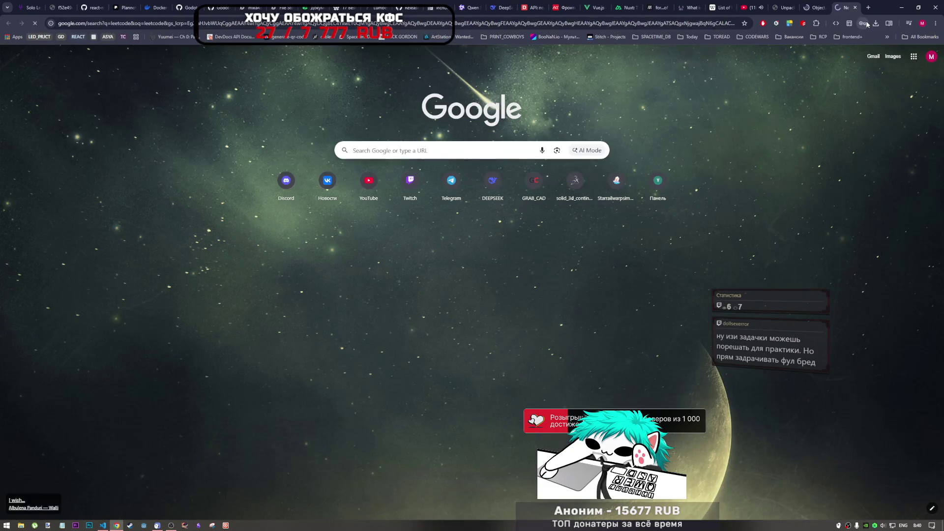
{"action": "left_click", "coordinate": [186, 127]}
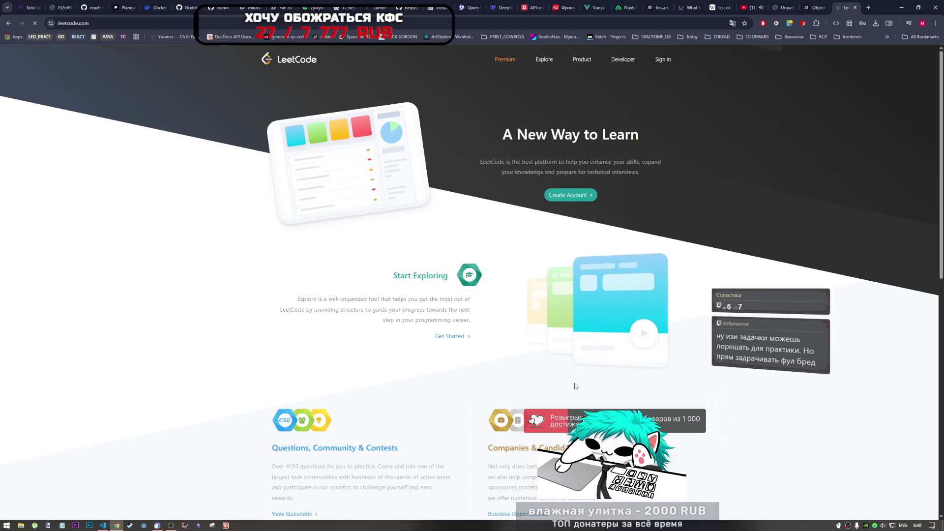
{"action": "scroll", "coordinate": [387, 372], "scroll_direction": "down", "scroll_amount": 4}
{"action": "scroll", "coordinate": [387, 371], "scroll_direction": "down", "scroll_amount": 3}
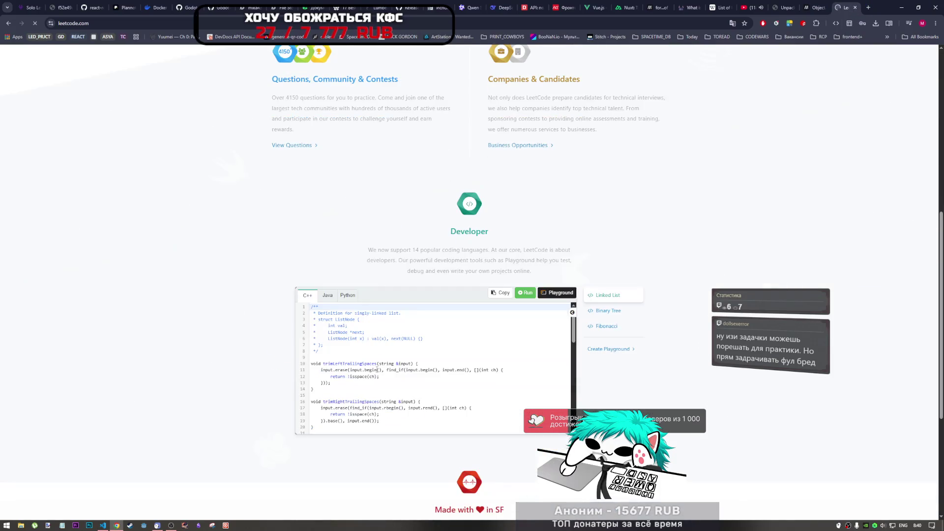
{"action": "scroll", "coordinate": [624, 380], "scroll_direction": "up", "scroll_amount": 1}
{"action": "scroll", "coordinate": [615, 384], "scroll_direction": "down", "scroll_amount": 3}
{"action": "scroll", "coordinate": [610, 385], "scroll_direction": "up", "scroll_amount": 12}
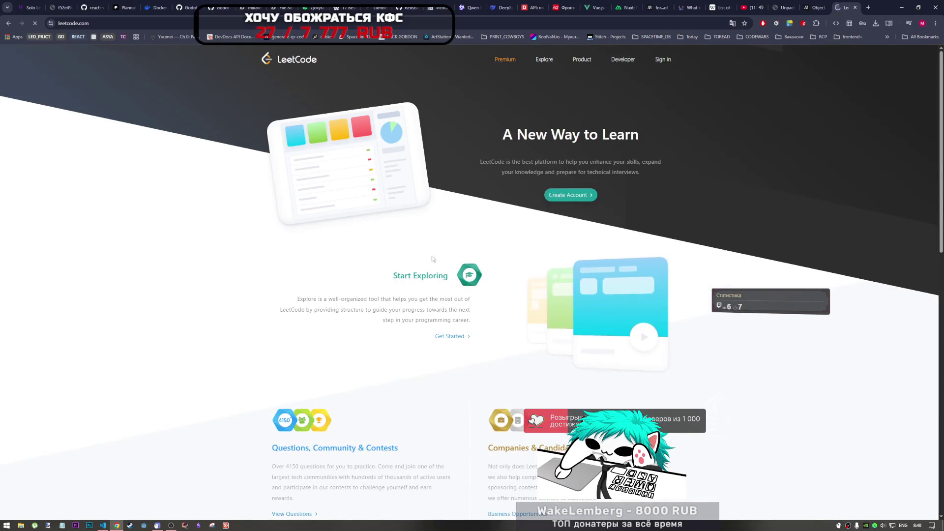
{"action": "scroll", "coordinate": [439, 332], "scroll_direction": "down", "scroll_amount": 4}
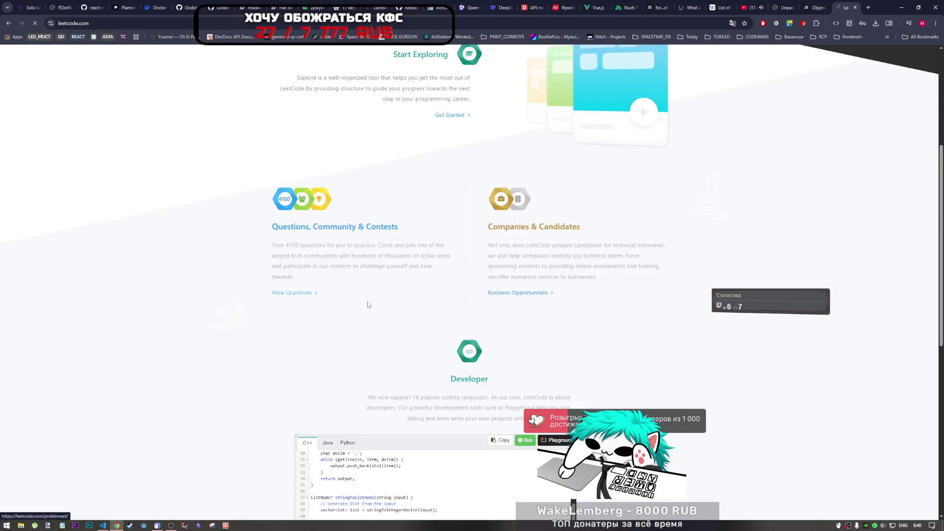
{"action": "scroll", "coordinate": [350, 301], "scroll_direction": "up", "scroll_amount": 4}
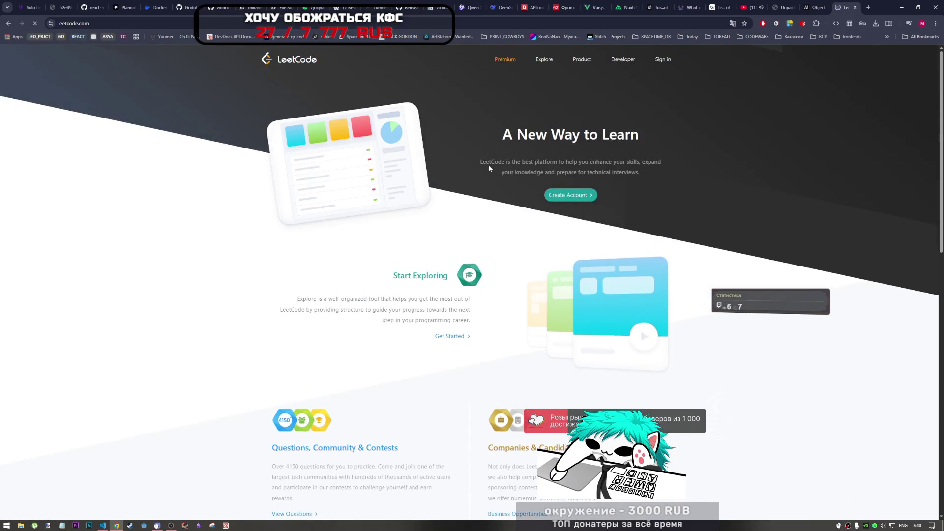
{"action": "scroll", "coordinate": [406, 349], "scroll_direction": "down", "scroll_amount": 2}
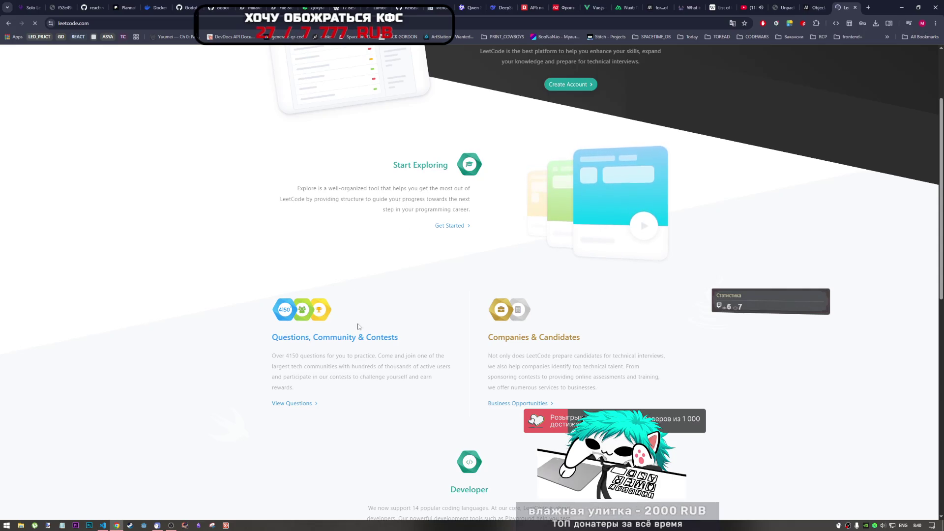
{"action": "scroll", "coordinate": [533, 331], "scroll_direction": "up", "scroll_amount": 2}
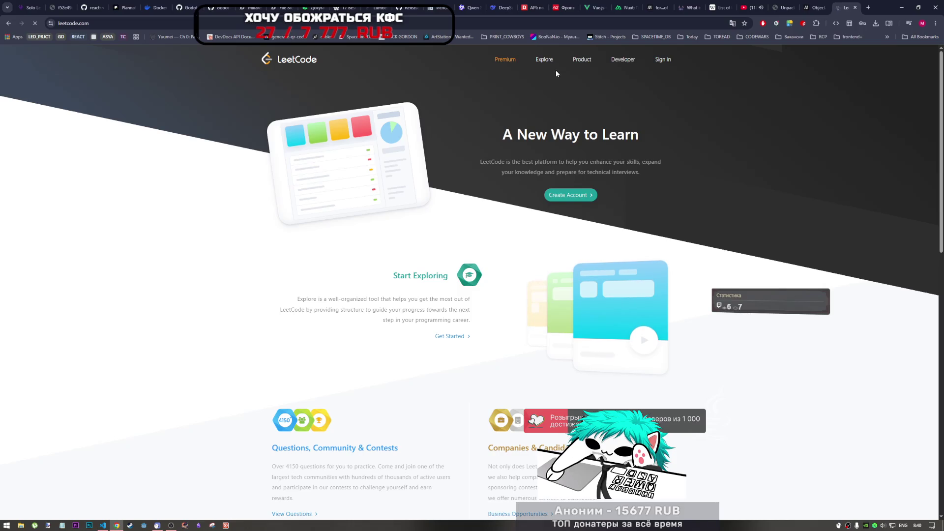
{"action": "scroll", "coordinate": [540, 59], "scroll_direction": "down", "scroll_amount": 1}
{"action": "scroll", "coordinate": [540, 59], "scroll_direction": "down", "scroll_amount": 2}
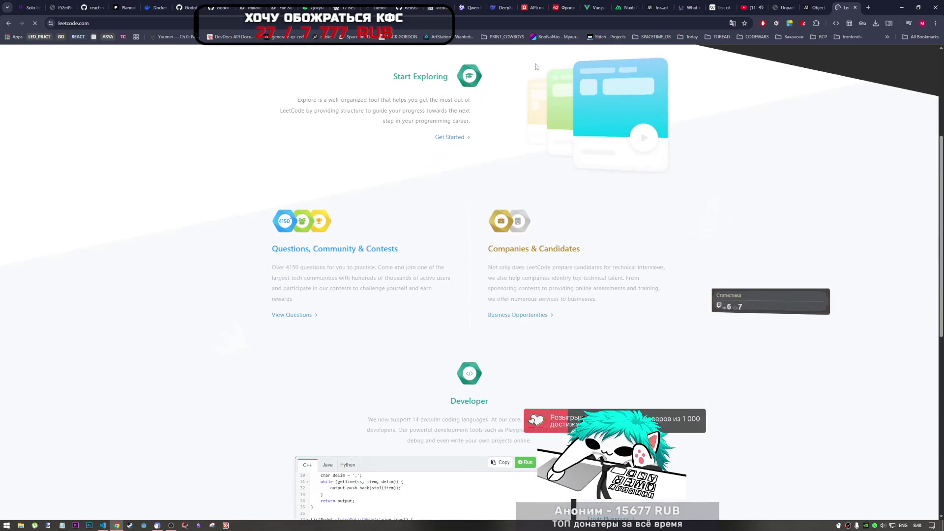
{"action": "scroll", "coordinate": [460, 421], "scroll_direction": "down", "scroll_amount": 6}
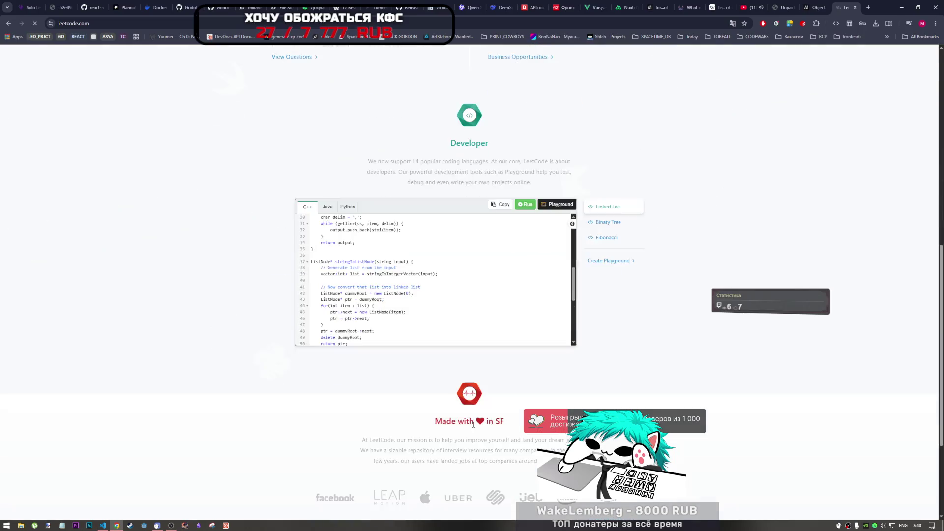
{"action": "scroll", "coordinate": [470, 423], "scroll_direction": "up", "scroll_amount": 8}
{"action": "scroll", "coordinate": [472, 423], "scroll_direction": "up", "scroll_amount": 1}
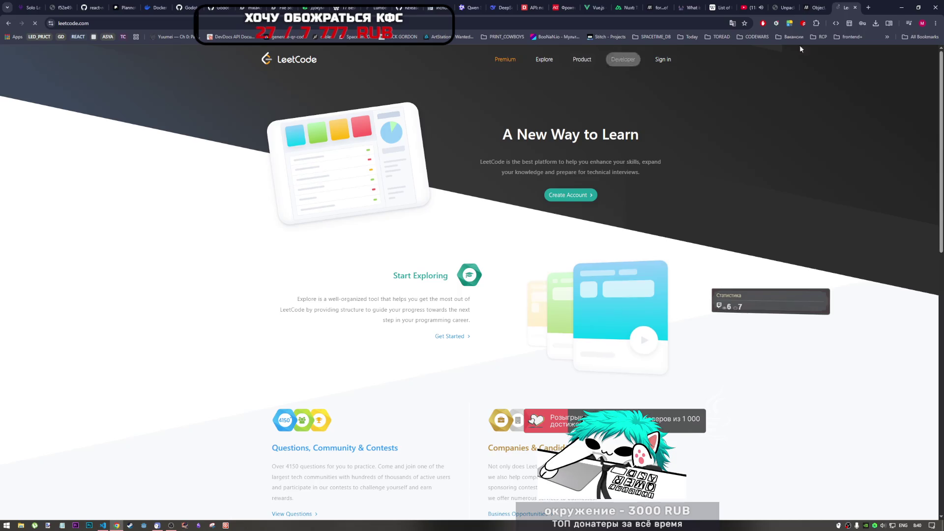
{"action": "left_click", "coordinate": [857, 8]}
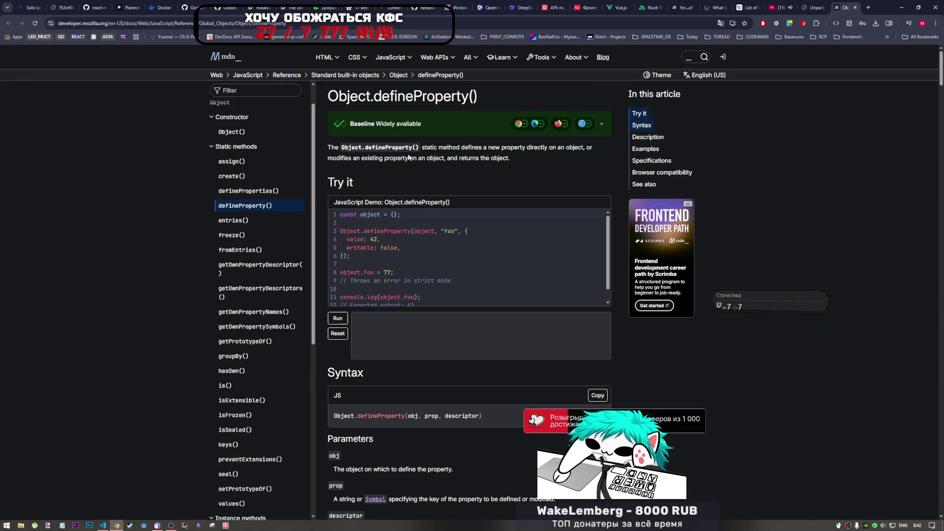
Scroll the Object.defineProperty() page to its Try it demo where object.foo stays 42
{"action": "scroll", "coordinate": [383, 236], "scroll_direction": "down", "scroll_amount": 1}
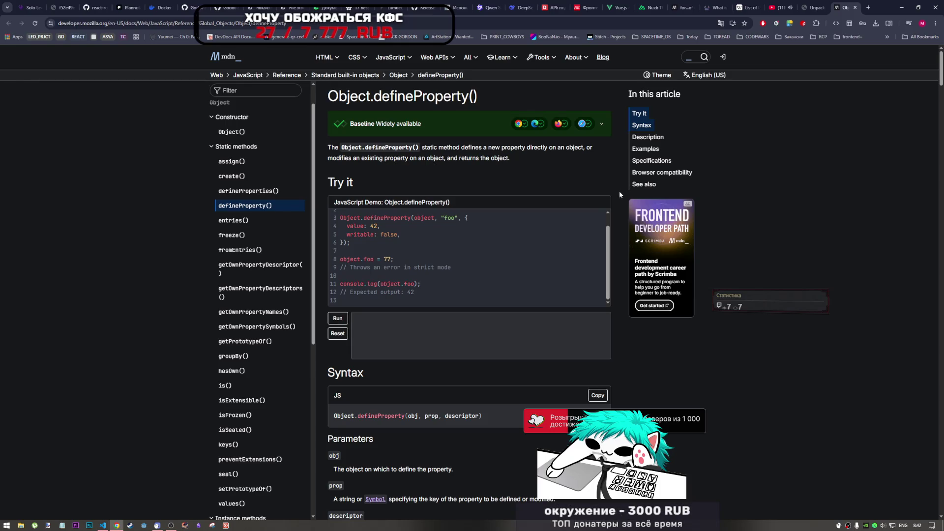
{"action": "scroll", "coordinate": [626, 261], "scroll_direction": "down", "scroll_amount": 2}
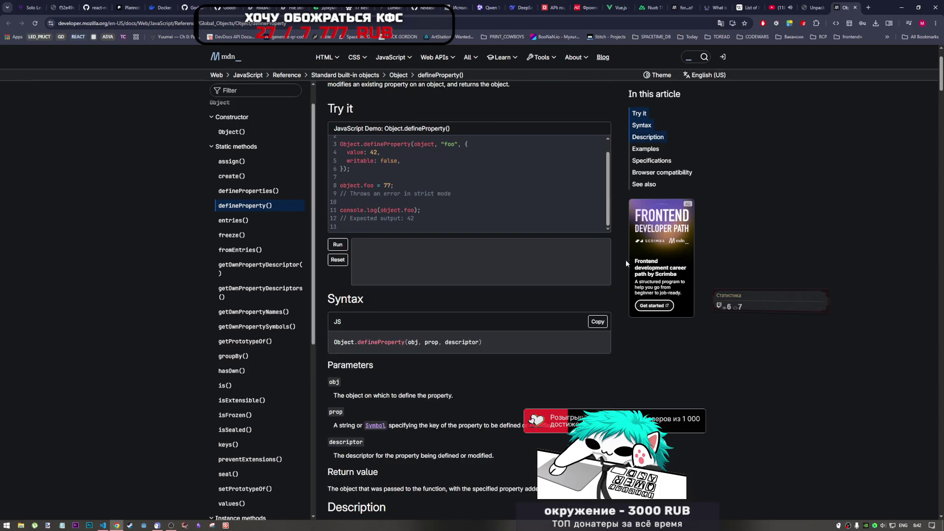
{"action": "scroll", "coordinate": [381, 179], "scroll_direction": "up", "scroll_amount": 1}
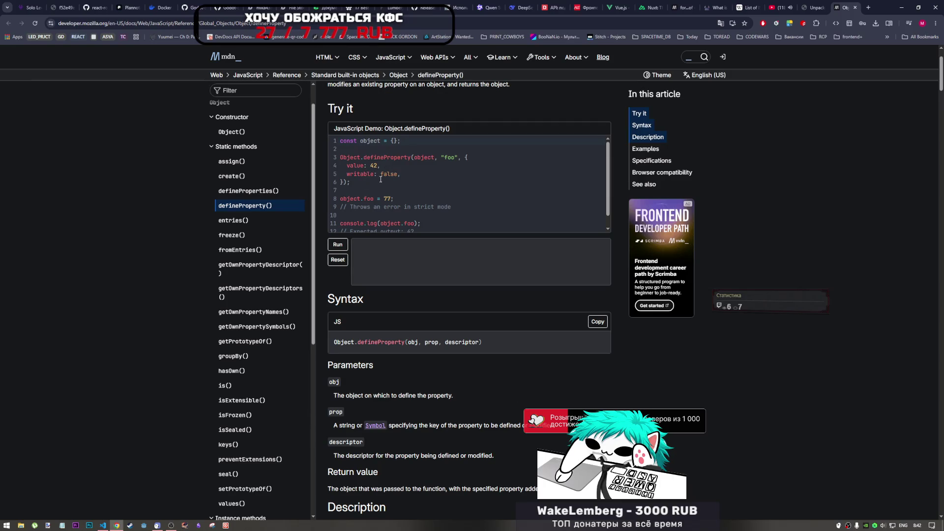
{"action": "scroll", "coordinate": [382, 192], "scroll_direction": "down", "scroll_amount": 1}
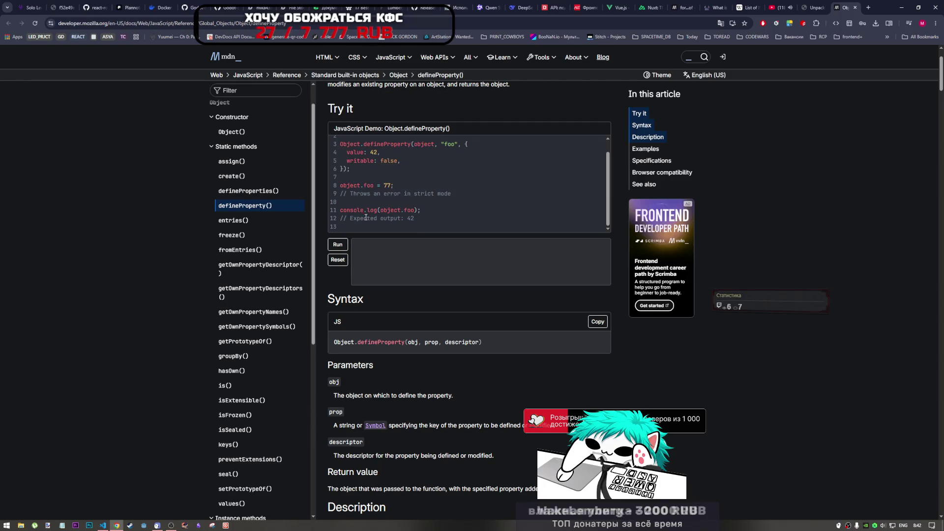
{"action": "scroll", "coordinate": [404, 183], "scroll_direction": "up", "scroll_amount": 1}
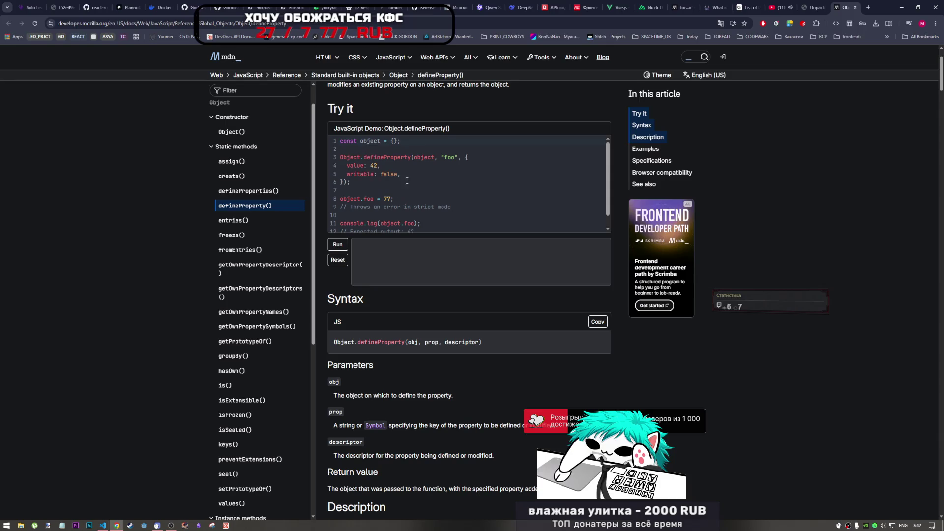
{"action": "scroll", "coordinate": [433, 124], "scroll_direction": "up", "scroll_amount": 2}
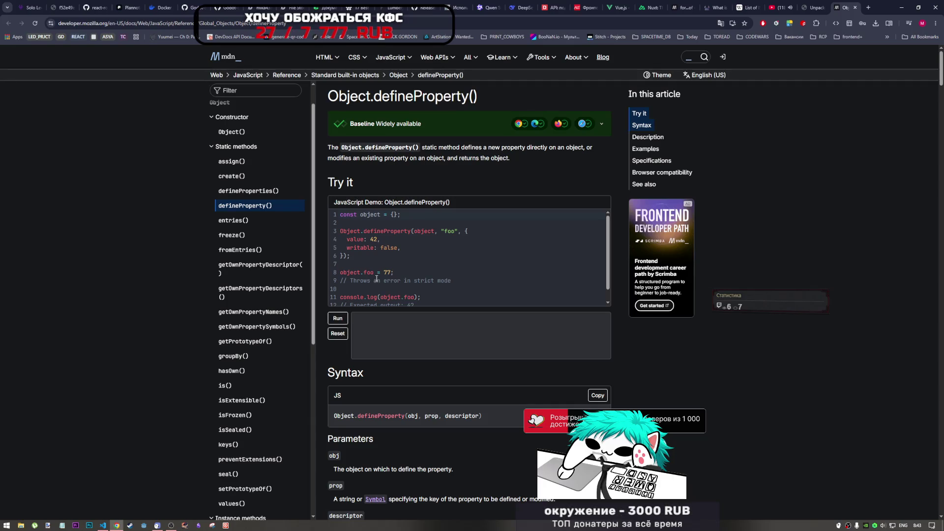
{"action": "scroll", "coordinate": [420, 281], "scroll_direction": "down", "scroll_amount": 1}
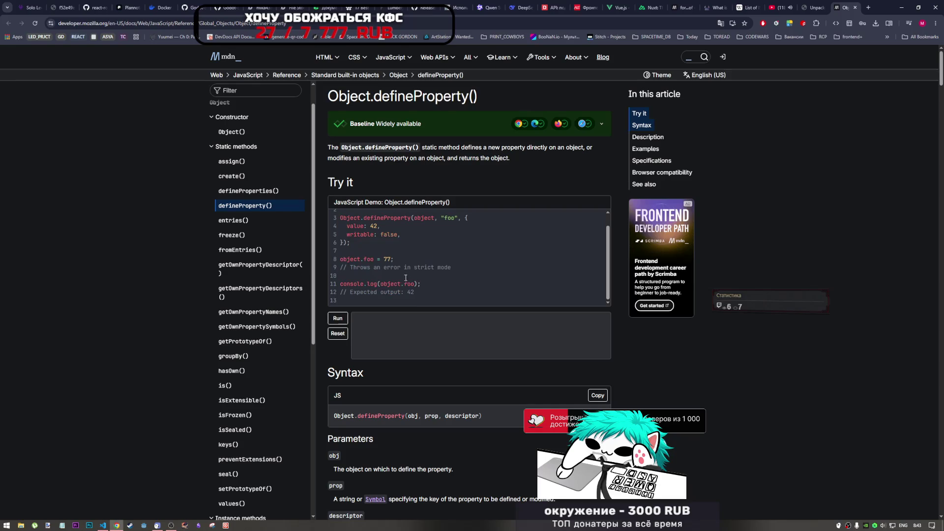
{"action": "double_click", "coordinate": [412, 292]}
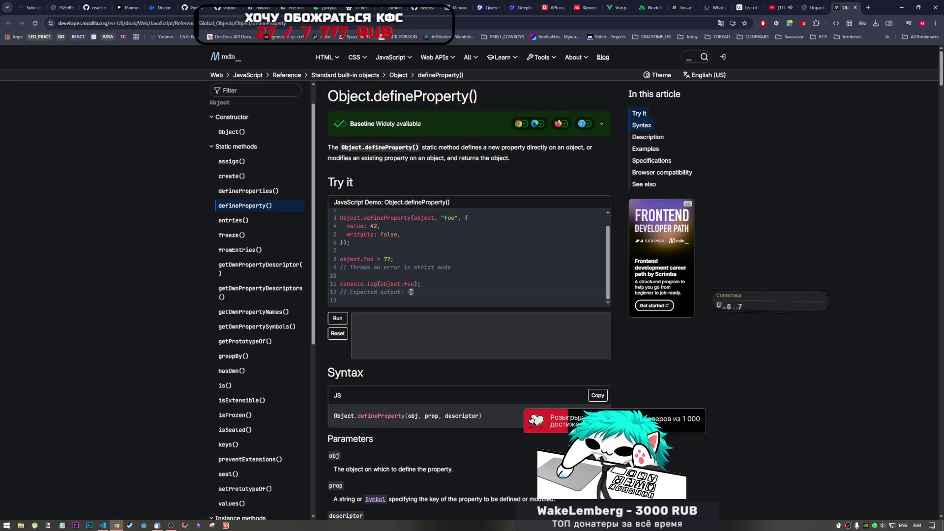
{"action": "left_click_drag", "start_coordinate": [380, 284], "coordinate": [416, 284]}
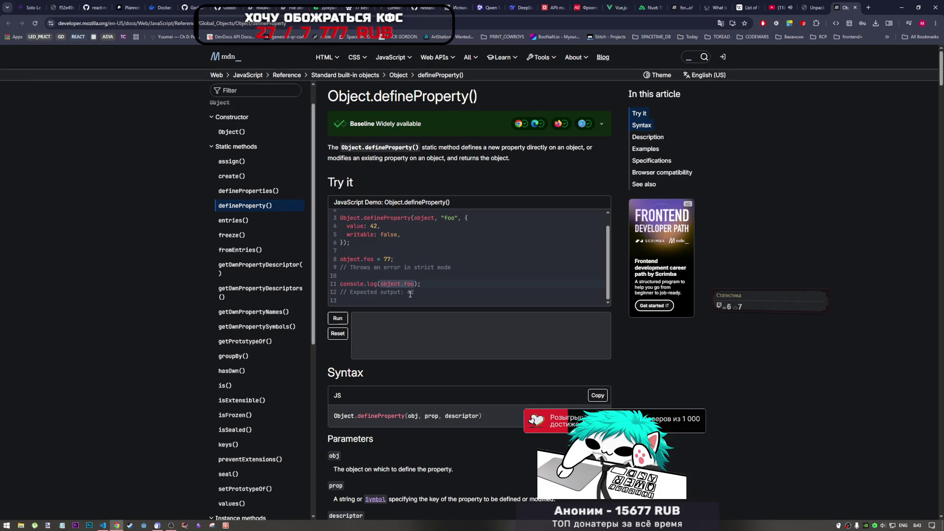
{"action": "mouse_move", "coordinate": [384, 268]}
{"action": "left_mouse_down"}
{"action": "mouse_move", "coordinate": [441, 269]}
{"action": "mouse_move", "coordinate": [429, 268]}
{"action": "left_mouse_up"}
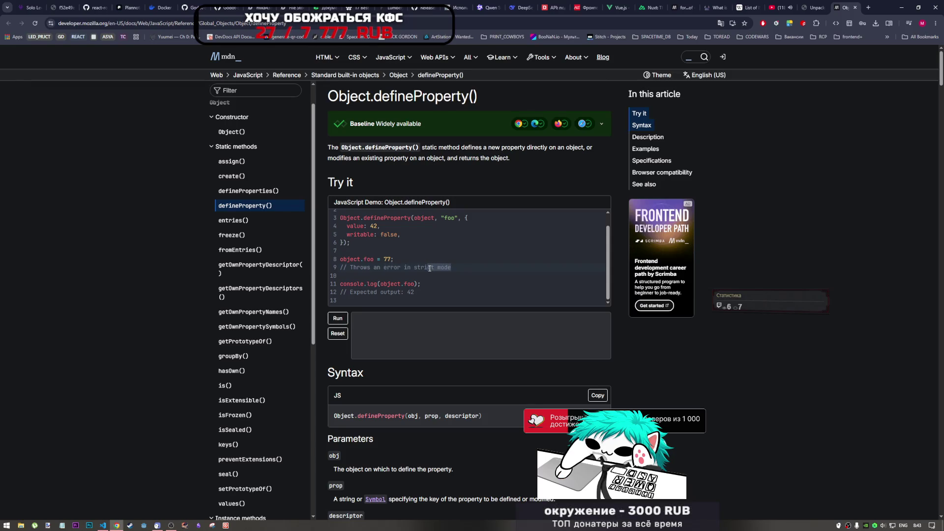
{"action": "left_click_drag", "start_coordinate": [346, 226], "coordinate": [365, 237]}
{"action": "left_click", "coordinate": [365, 237]}
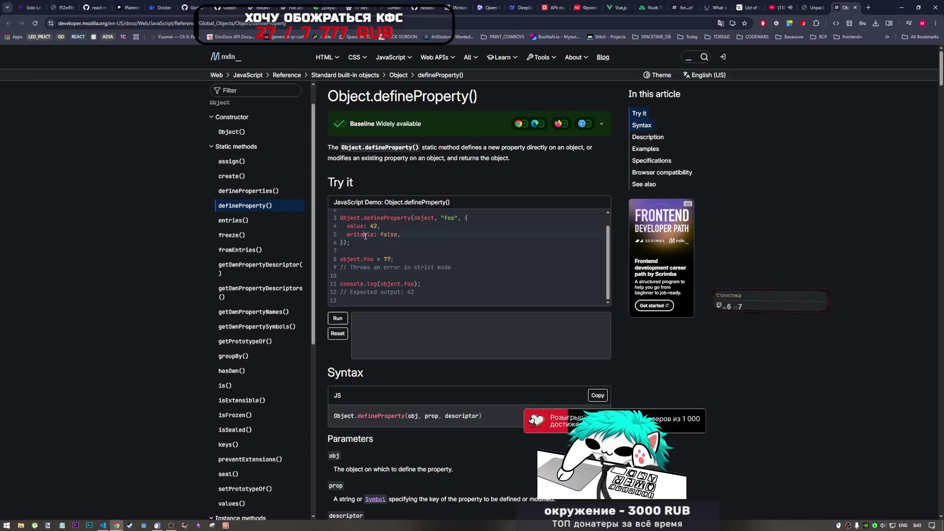
{"action": "left_click_drag", "start_coordinate": [437, 218], "coordinate": [459, 219]}
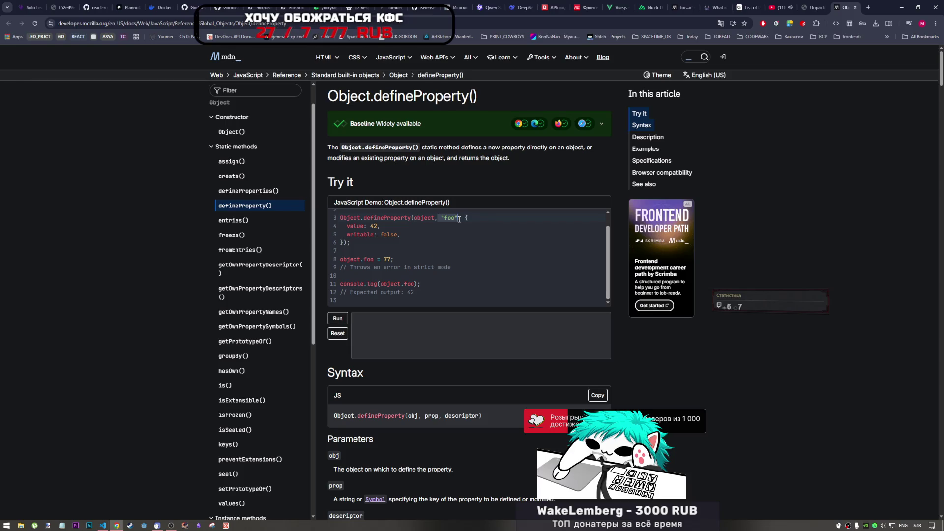
{"action": "scroll", "coordinate": [379, 284], "scroll_direction": "down", "scroll_amount": 5}
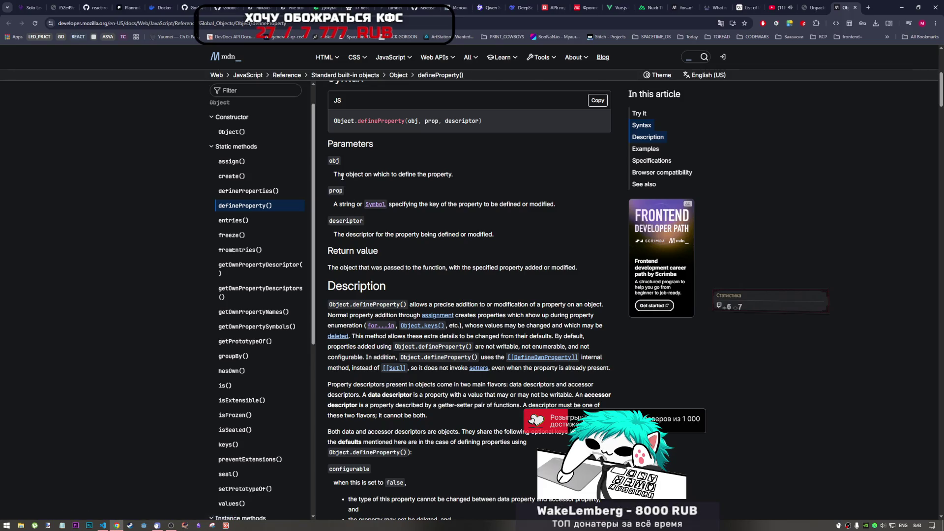
{"action": "left_click_drag", "start_coordinate": [333, 174], "coordinate": [417, 178]}
{"action": "left_click", "coordinate": [355, 203]}
{"action": "left_click_drag", "start_coordinate": [356, 204], "coordinate": [405, 204]}
{"action": "left_click", "coordinate": [416, 205]}
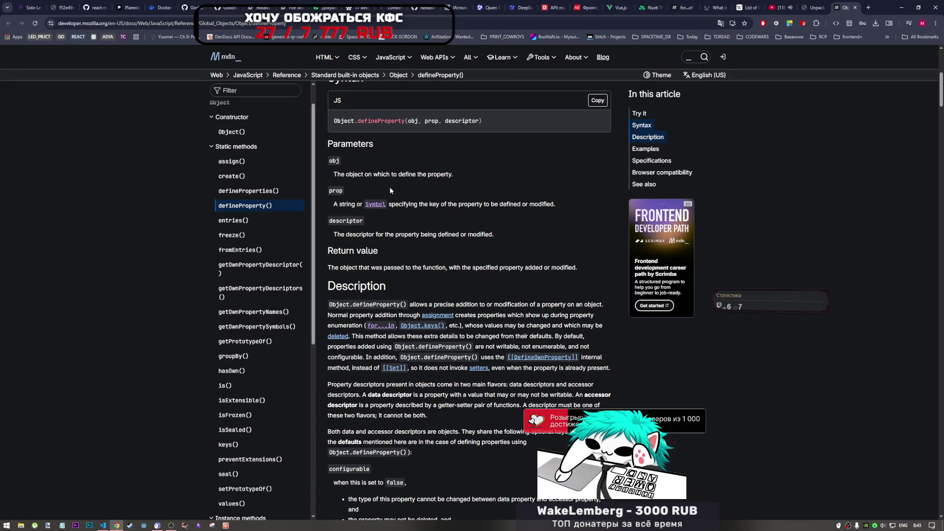
{"action": "scroll", "coordinate": [443, 184], "scroll_direction": "up", "scroll_amount": 4}
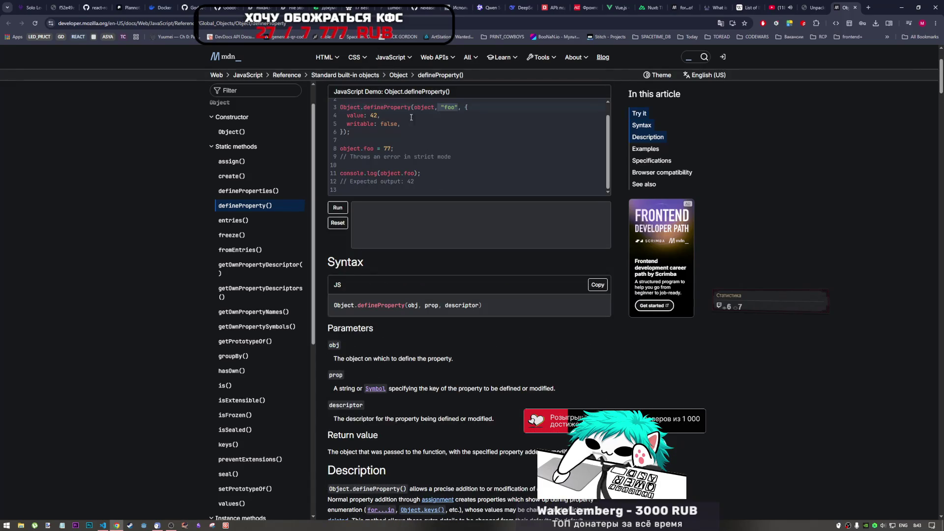
{"action": "scroll", "coordinate": [448, 223], "scroll_direction": "down", "scroll_amount": 3}
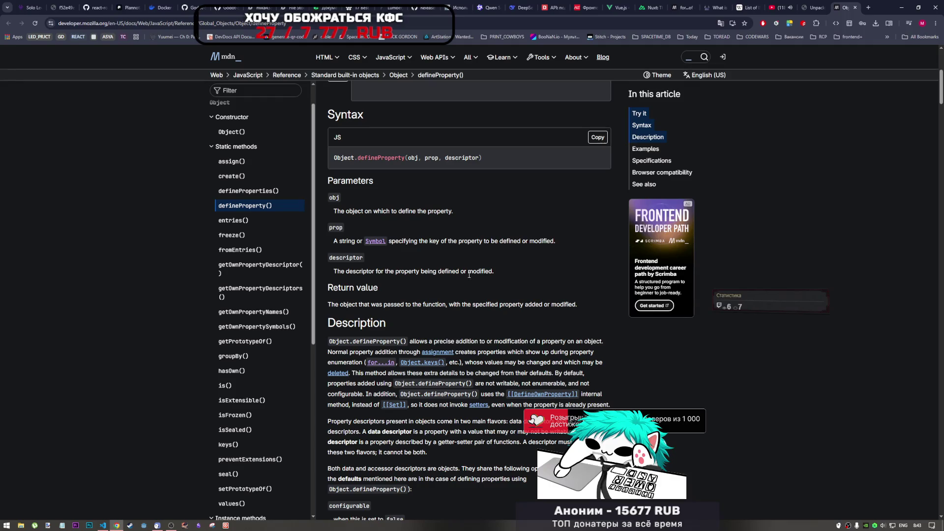
{"action": "scroll", "coordinate": [491, 277], "scroll_direction": "up", "scroll_amount": 4}
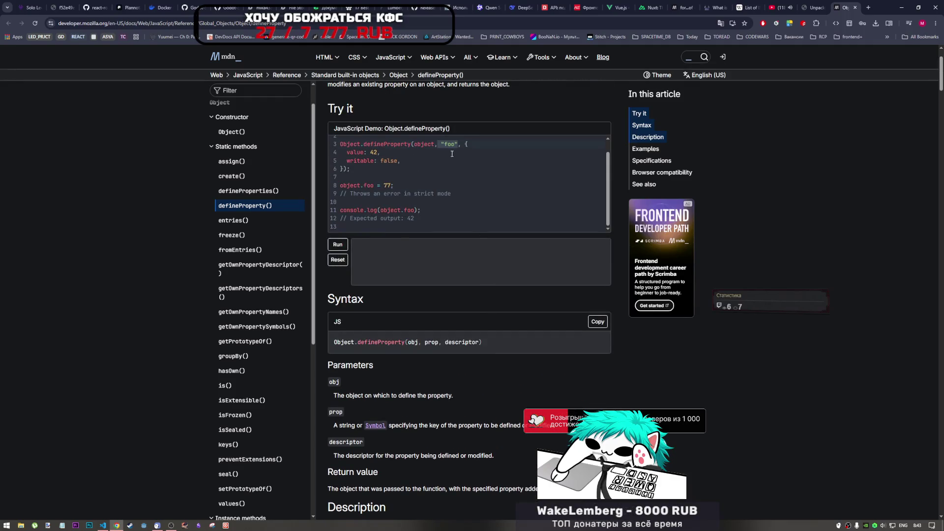
{"action": "scroll", "coordinate": [436, 223], "scroll_direction": "down", "scroll_amount": 2}
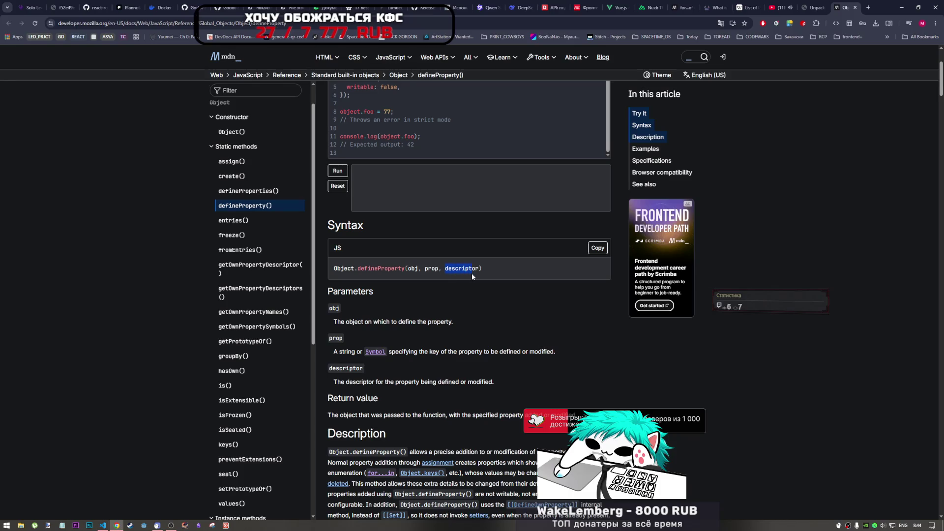
{"action": "scroll", "coordinate": [472, 276], "scroll_direction": "down", "scroll_amount": 3}
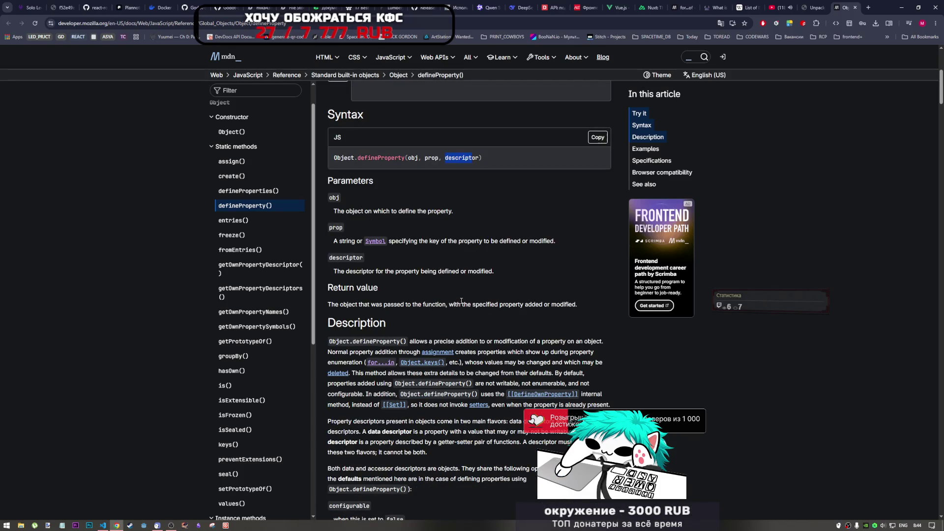
{"action": "scroll", "coordinate": [462, 302], "scroll_direction": "down", "scroll_amount": 4}
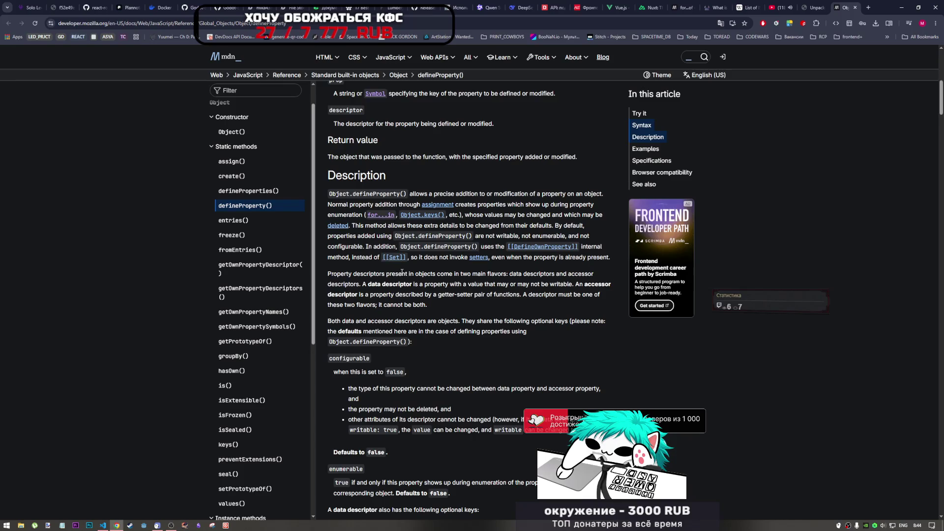
{"action": "scroll", "coordinate": [402, 271], "scroll_direction": "down", "scroll_amount": 4}
{"action": "scroll", "coordinate": [382, 336], "scroll_direction": "down", "scroll_amount": 1}
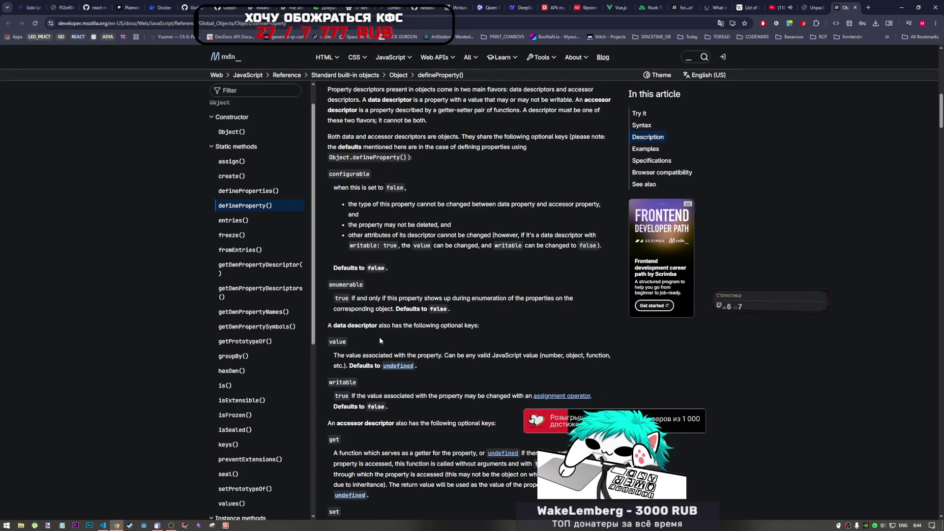
{"action": "scroll", "coordinate": [379, 332], "scroll_direction": "down", "scroll_amount": 6}
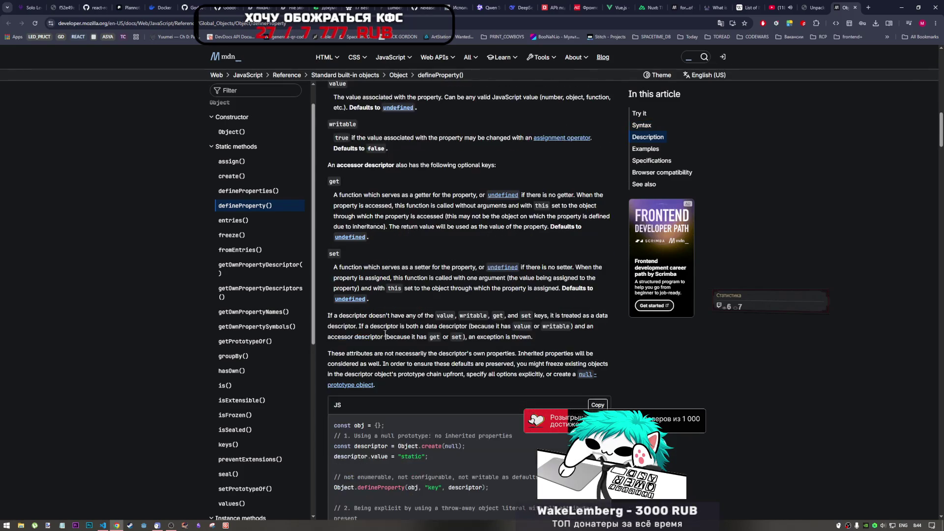
{"action": "scroll", "coordinate": [393, 324], "scroll_direction": "up", "scroll_amount": 15}
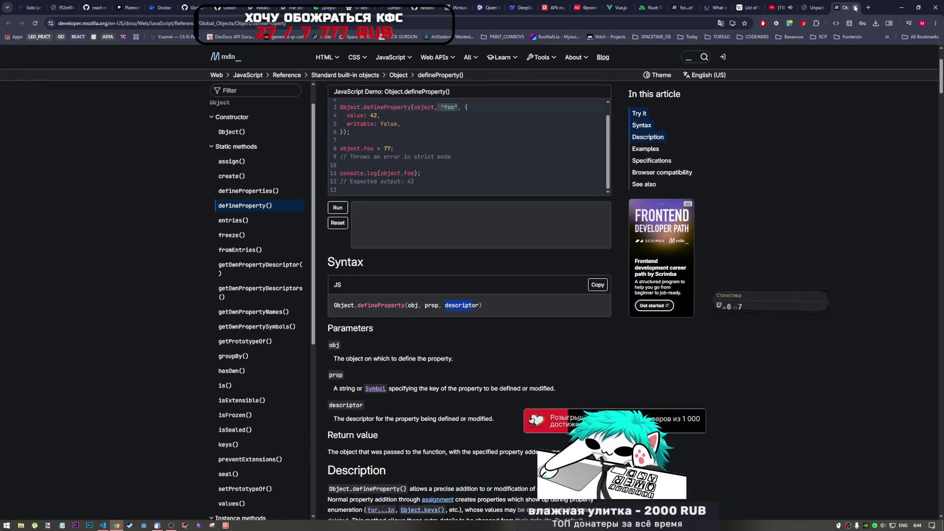
Close the defineProperty reference and scroll the PDF down to the Generators paragraph
{"action": "left_click", "coordinate": [856, 8]}
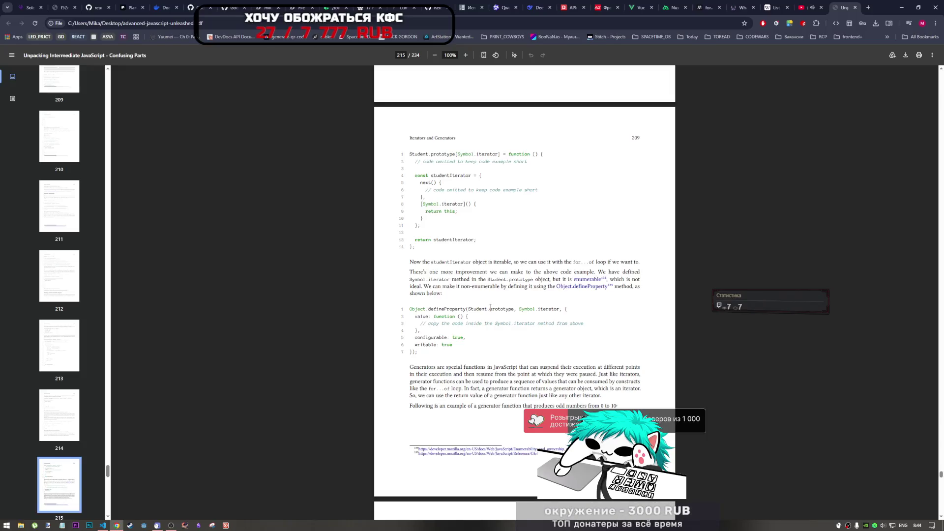
{"action": "scroll", "coordinate": [407, 316], "scroll_direction": "down", "scroll_amount": 1}
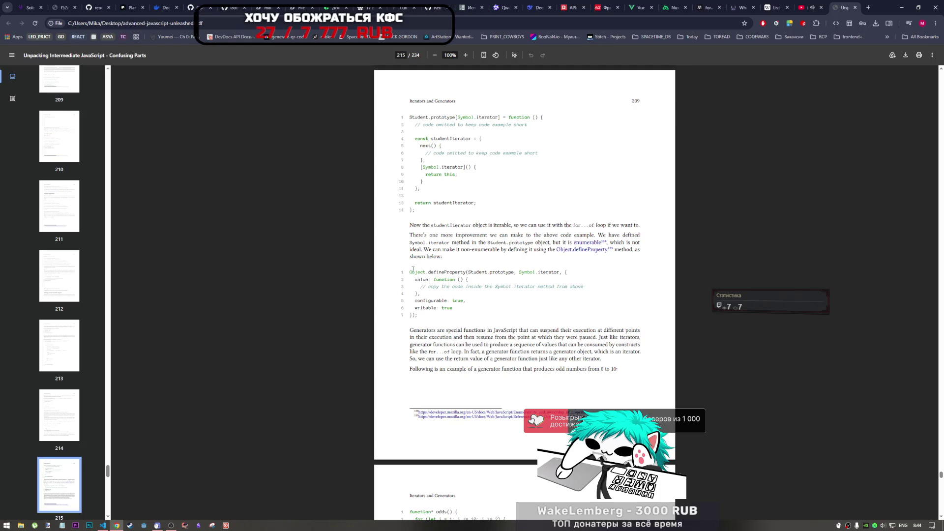
{"action": "scroll", "coordinate": [414, 274], "scroll_direction": "down", "scroll_amount": 1}
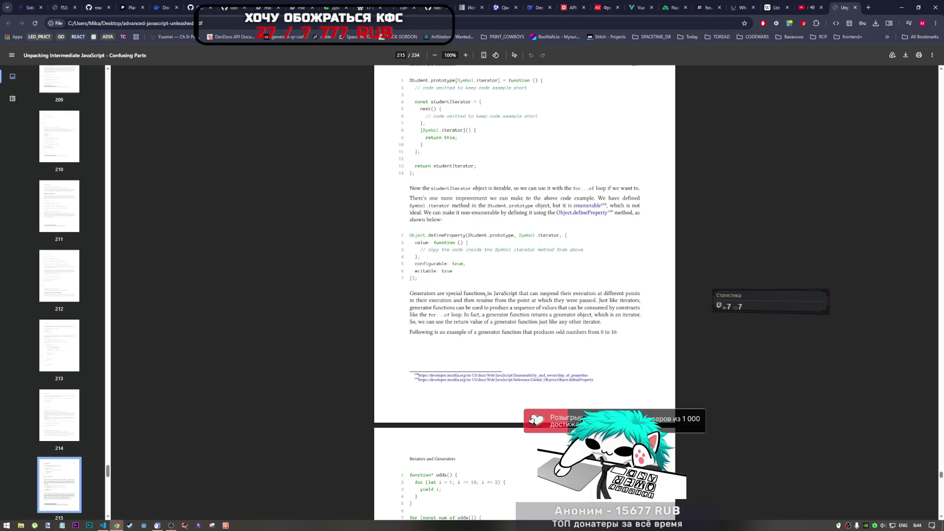
{"action": "left_click_drag", "start_coordinate": [411, 295], "coordinate": [444, 295]}
{"action": "left_click", "coordinate": [551, 301]}
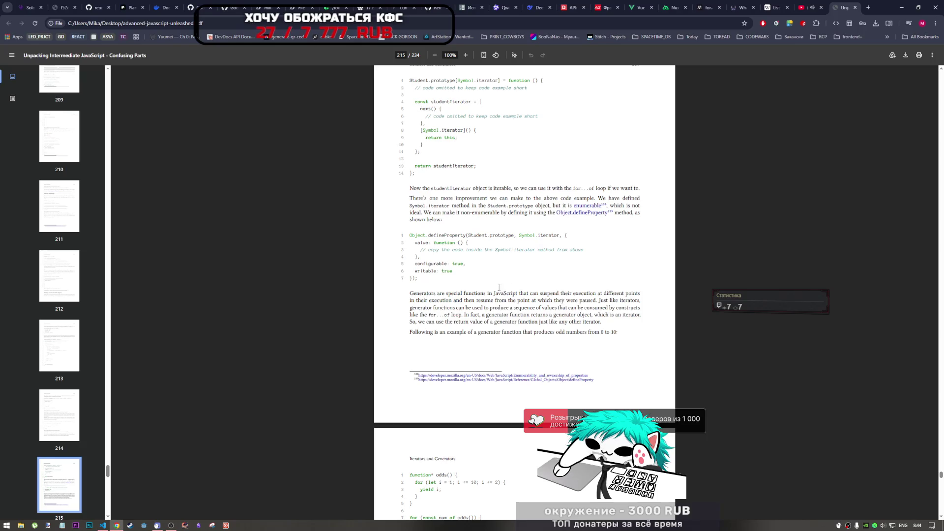
Select the book's Student constructor example code and switch to Visual Studio Code
{"action": "scroll", "coordinate": [496, 293], "scroll_direction": "up", "scroll_amount": 12}
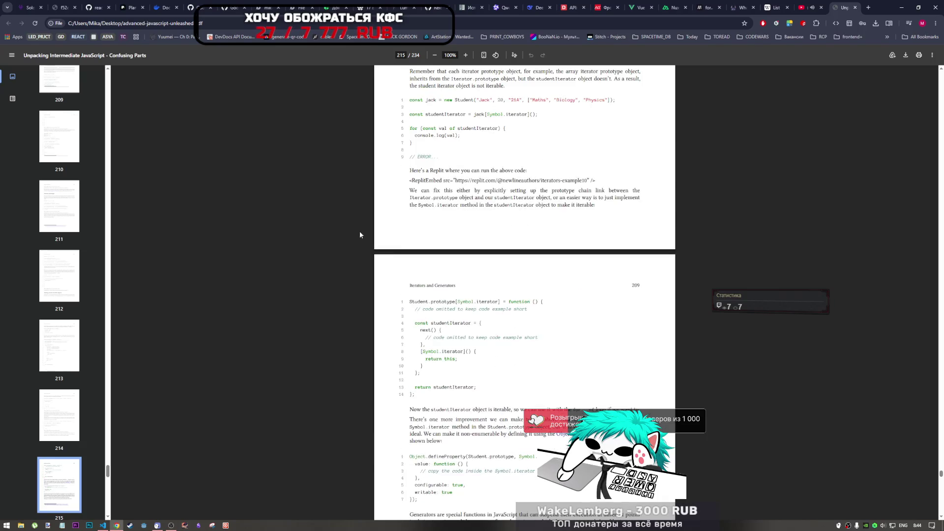
{"action": "scroll", "coordinate": [525, 275], "scroll_direction": "up", "scroll_amount": 4}
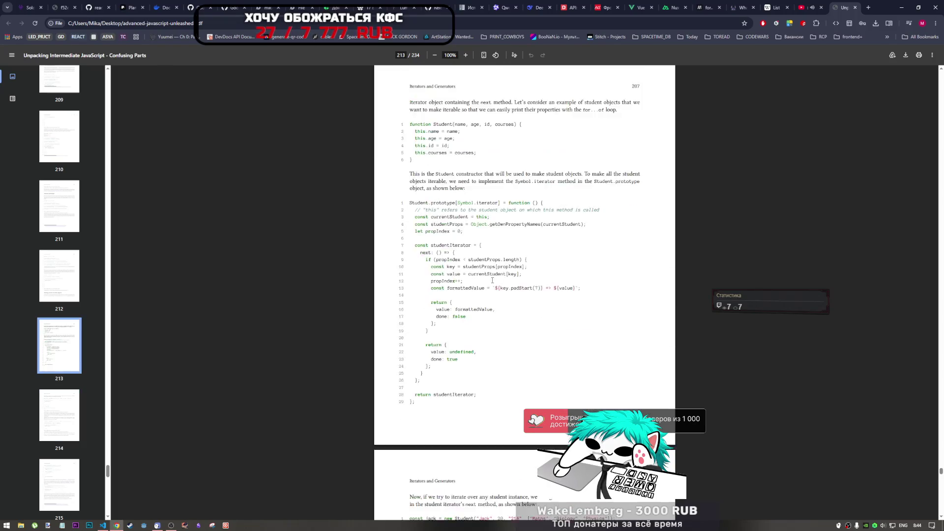
{"action": "scroll", "coordinate": [424, 351], "scroll_direction": "down", "scroll_amount": 4}
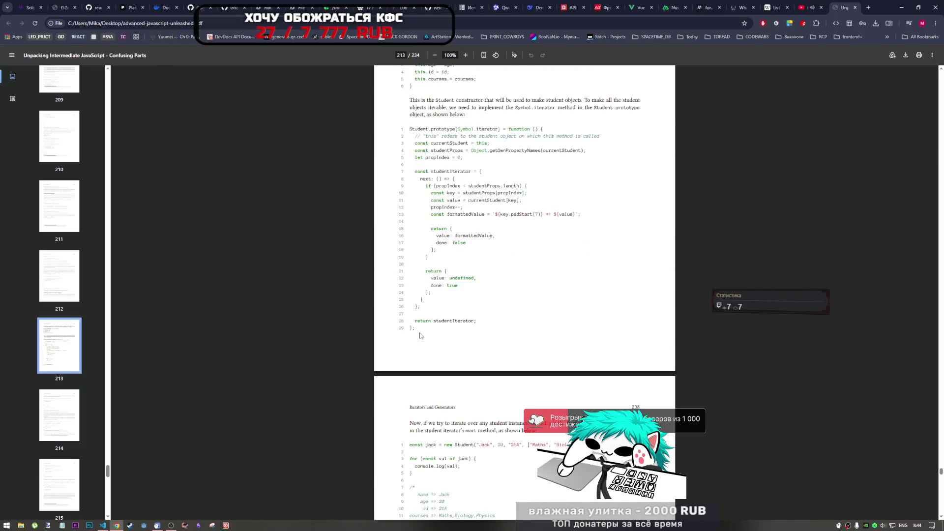
{"action": "left_click_drag", "start_coordinate": [409, 128], "coordinate": [405, 136]}
{"action": "mouse_move", "coordinate": [422, 171]}
{"action": "left_mouse_down"}
{"action": "mouse_move", "coordinate": [418, 322]}
{"action": "mouse_move", "coordinate": [401, 269]}
{"action": "mouse_move", "coordinate": [410, 268]}
{"action": "left_mouse_up"}
{"action": "scroll", "coordinate": [418, 322], "scroll_direction": "up", "scroll_amount": 5}
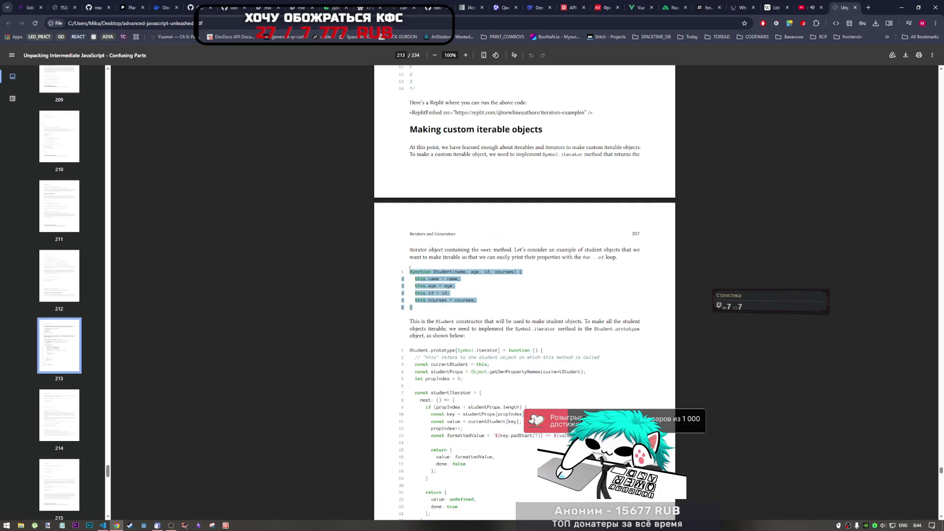
{"action": "left_click", "coordinate": [103, 525]}
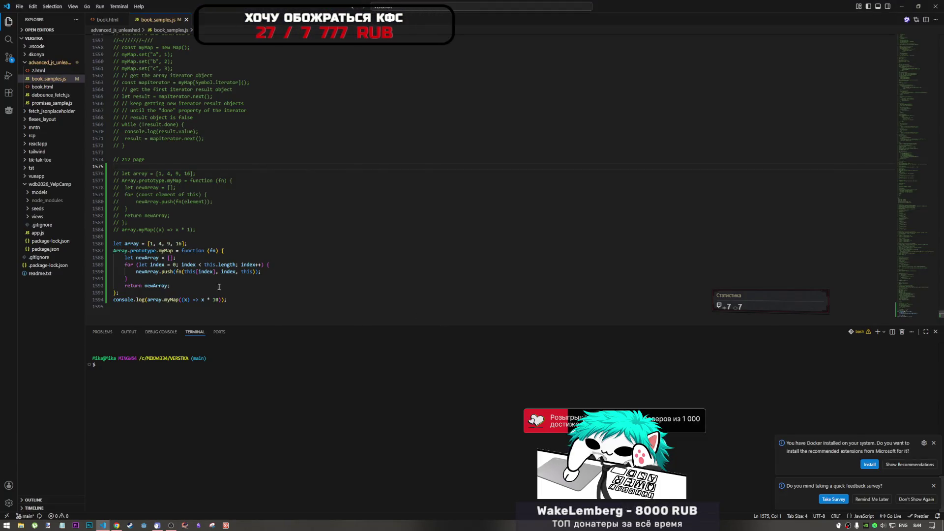
Paste the Student constructor at the end of book_samples.js and delete the stray line number 6
{"action": "left_click", "coordinate": [148, 252]}
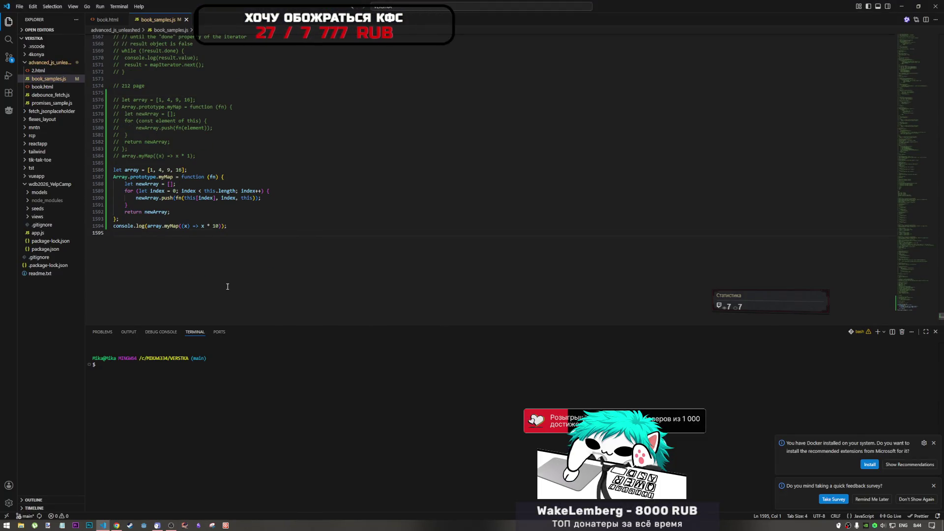
{"action": "type", "text": "function Student(name, age, id, courses) { 2 this.name = name; 3 this.age = age; 4 this.id = id; 5 this.courses = courses; 6 }"}
{"action": "left_click", "coordinate": [116, 274]}
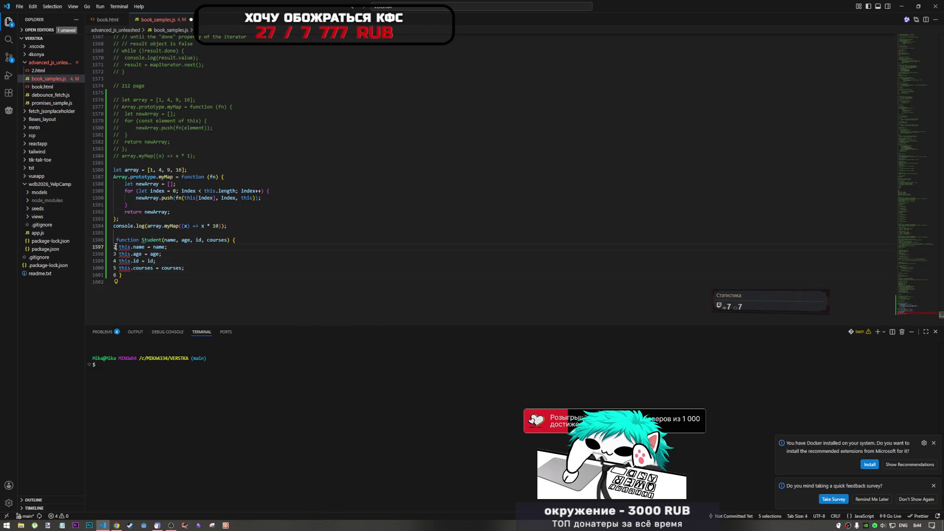
{"action": "left_click", "coordinate": [115, 247]}
{"action": "left_click", "coordinate": [114, 254], "text": "alt"}
{"action": "left_click", "coordinate": [114, 249]}
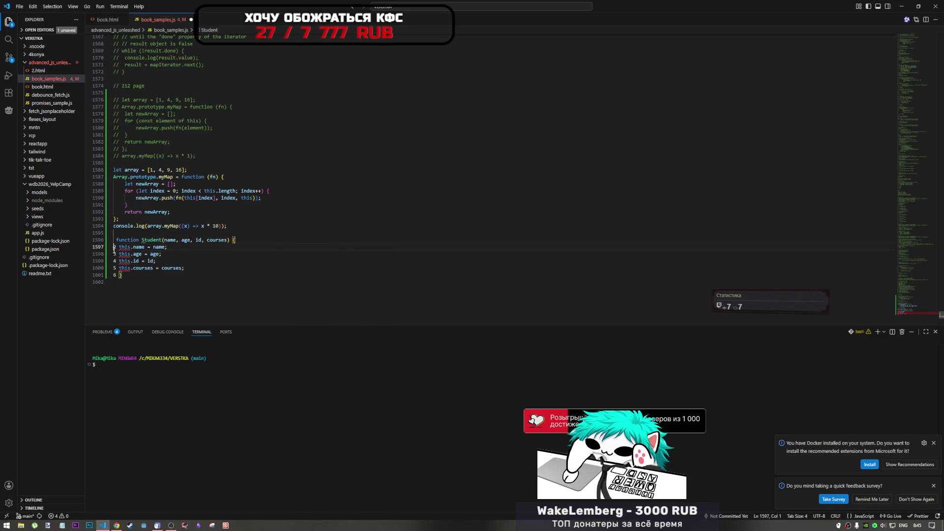
{"action": "left_click_drag", "start_coordinate": [117, 275], "coordinate": [114, 275]}
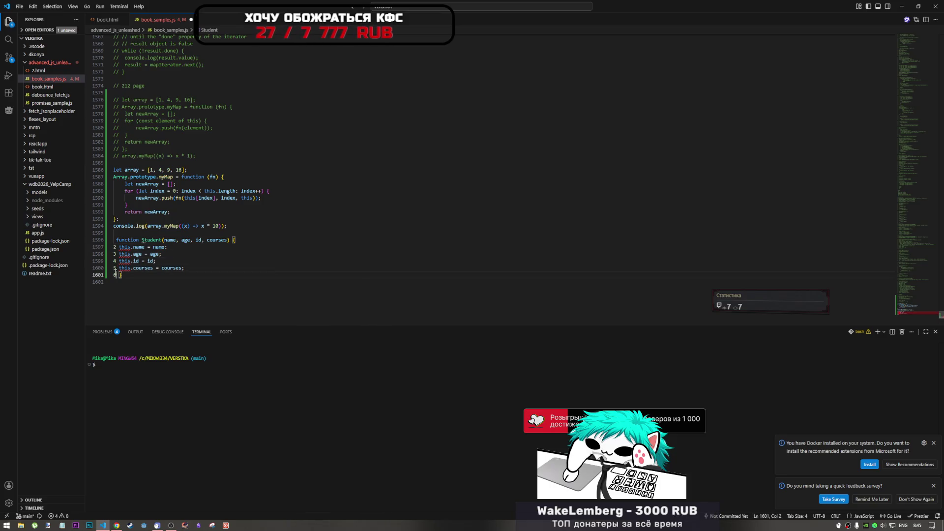
{"action": "key", "text": "BackSpace"}
Remove the remaining stray line-number digits from the constructor and save the file
{"action": "left_click", "coordinate": [117, 262]}
{"action": "key", "text": "BackSpace"}
{"action": "key", "text": "Down"}
{"action": "key", "text": "Delete"}
{"action": "key", "text": "Delete"}
{"action": "left_click", "coordinate": [118, 254]}
{"action": "key", "text": "BackSpace"}
{"action": "key", "text": "Up"}
{"action": "key", "text": "Delete"}
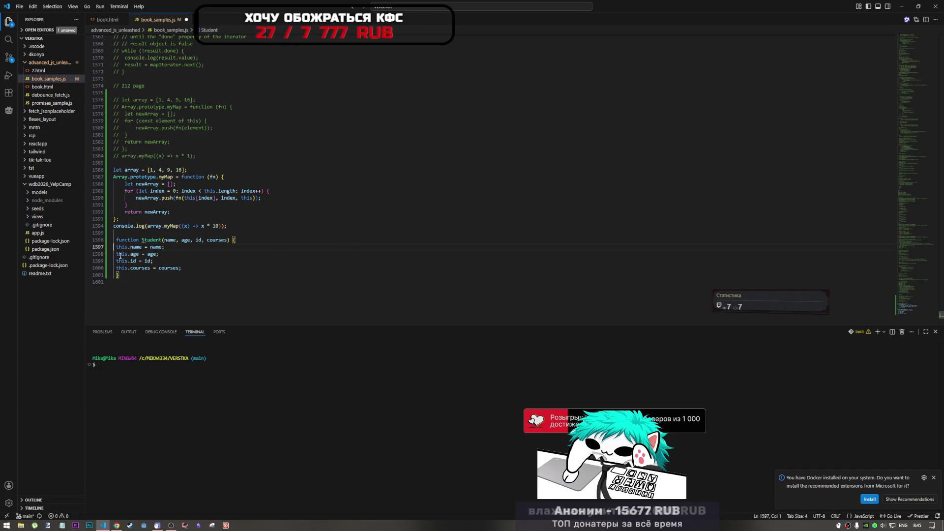
{"action": "key", "text": "ctrl+s"}
{"action": "left_click", "coordinate": [151, 286]}
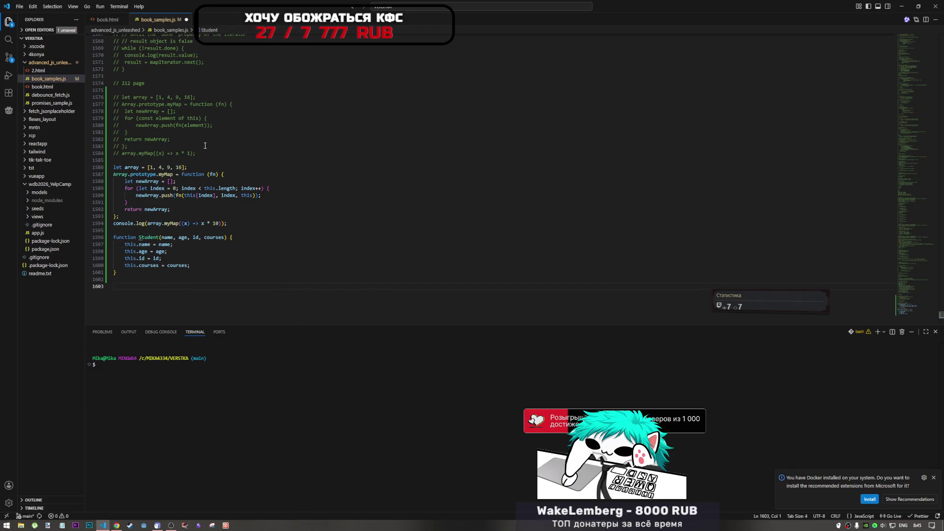
Copy the Student Symbol.iterator code block from page 213 of the PDF book
{"action": "key", "text": "alt+Tab"}
{"action": "scroll", "coordinate": [473, 346], "scroll_direction": "down", "scroll_amount": 3}
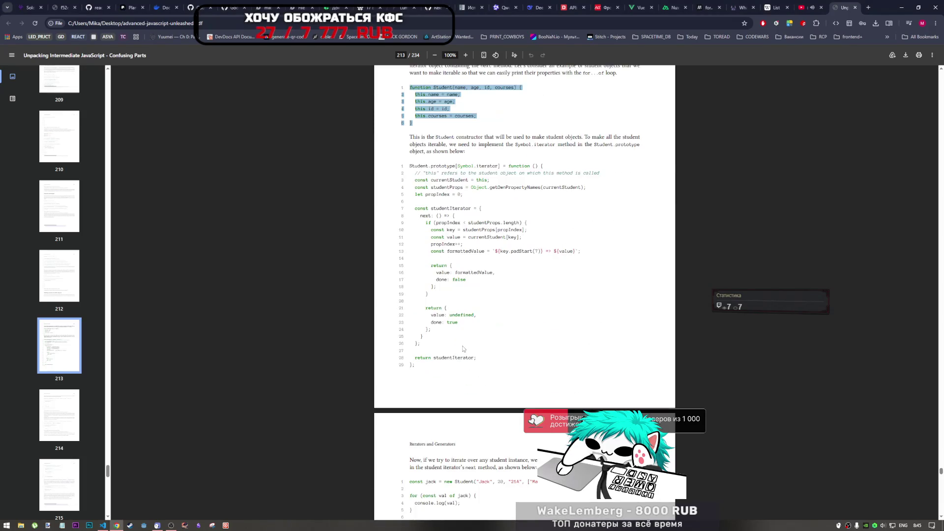
{"action": "scroll", "coordinate": [428, 394], "scroll_direction": "down", "scroll_amount": 2}
{"action": "scroll", "coordinate": [420, 379], "scroll_direction": "up", "scroll_amount": 2}
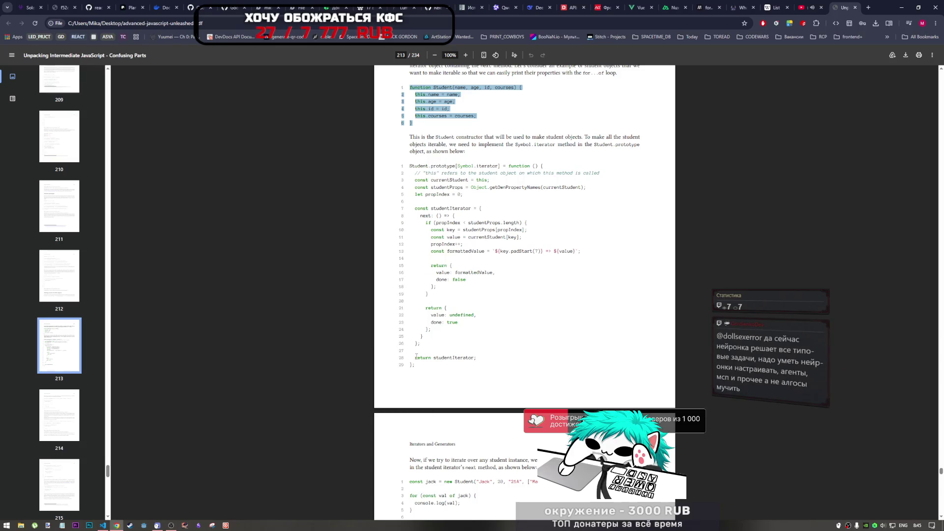
{"action": "left_click_drag", "start_coordinate": [416, 365], "coordinate": [401, 172]}
{"action": "key", "text": "ctrl+c"}
{"action": "left_click", "coordinate": [103, 525]}
Paste the Symbol.iterator code at the file end and strip line numbers from lines 1604–1611
{"action": "left_click", "coordinate": [133, 292]}
{"action": "key", "text": "ctrl+v"}
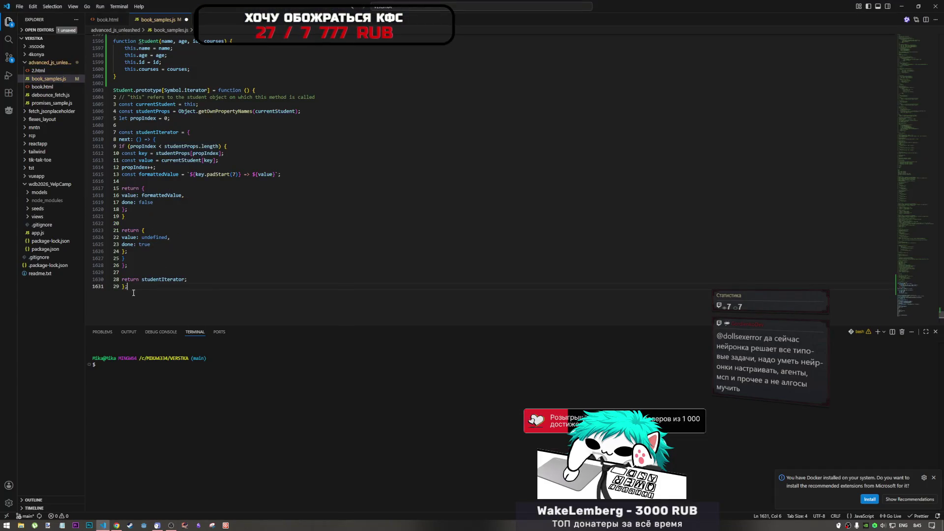
{"action": "left_click_drag", "start_coordinate": [120, 98], "coordinate": [116, 133]}
{"action": "key", "text": "BackSpace"}
{"action": "key", "text": "BackSpace"}
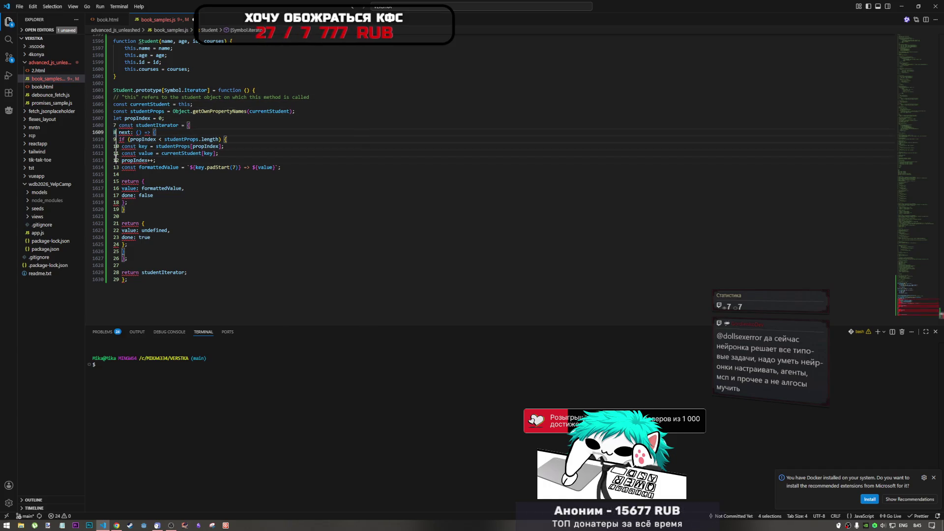
{"action": "left_click", "coordinate": [115, 137], "text": "alt"}
{"action": "scroll", "coordinate": [114, 137], "scroll_direction": "up", "scroll_amount": 1}
{"action": "left_click_drag", "start_coordinate": [113, 151], "coordinate": [116, 210]}
{"action": "key", "text": "BackSpace"}
{"action": "key", "text": "Delete"}
{"action": "left_click", "coordinate": [116, 228]}
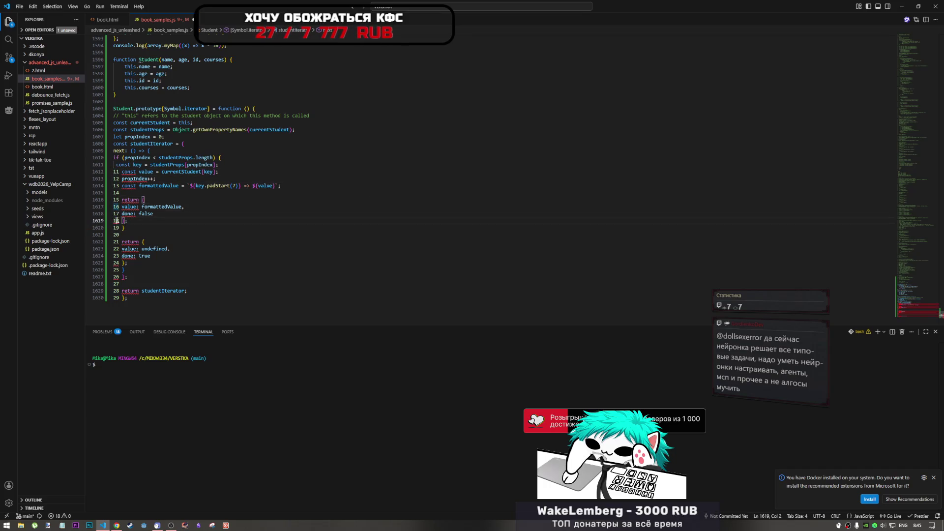
Delete the leading line numbers from lines 1612–1623 using multiple carets
{"action": "mouse_move", "coordinate": [114, 207]}
{"action": "left_mouse_down"}
{"action": "mouse_move", "coordinate": [114, 220]}
{"action": "mouse_move", "coordinate": [115, 172]}
{"action": "left_mouse_up"}
{"action": "key", "text": "Delete"}
{"action": "key", "text": "Delete"}
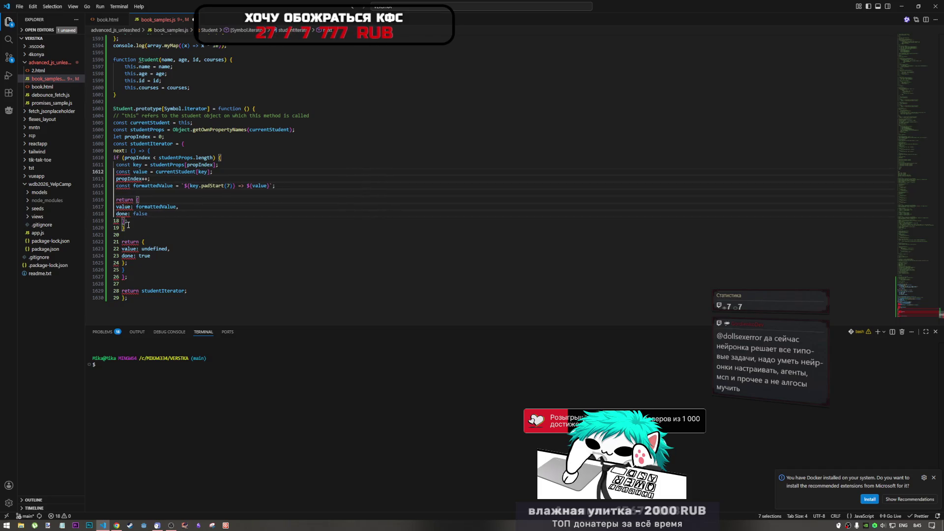
{"action": "left_click", "coordinate": [116, 256]}
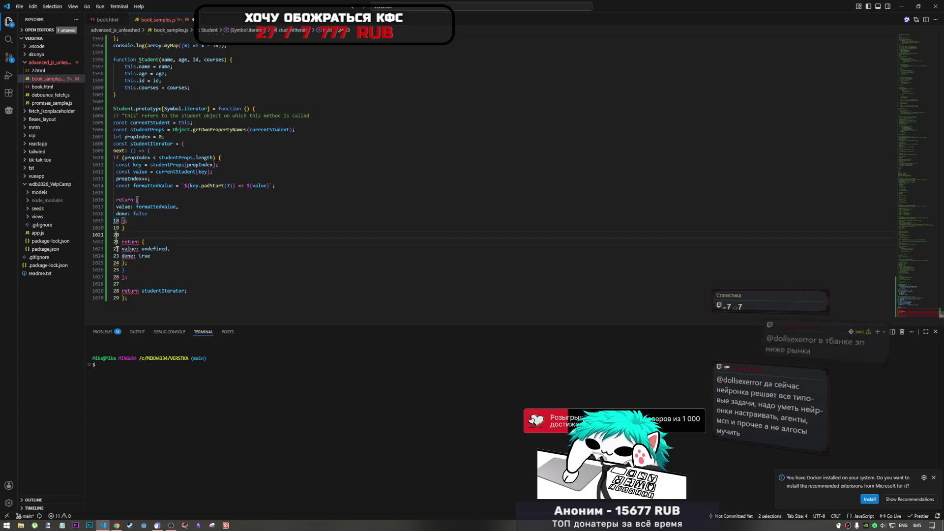
{"action": "left_click_drag", "start_coordinate": [118, 235], "coordinate": [119, 248]}
{"action": "key", "text": "ctrl+alt+Up"}
{"action": "key", "text": "ctrl+alt+Up"}
{"action": "key", "text": "Delete"}
{"action": "key", "text": "Delete"}
{"action": "left_click", "coordinate": [118, 269]}
{"action": "key", "text": "ctrl+alt+Down"}
{"action": "key", "text": "Down"}
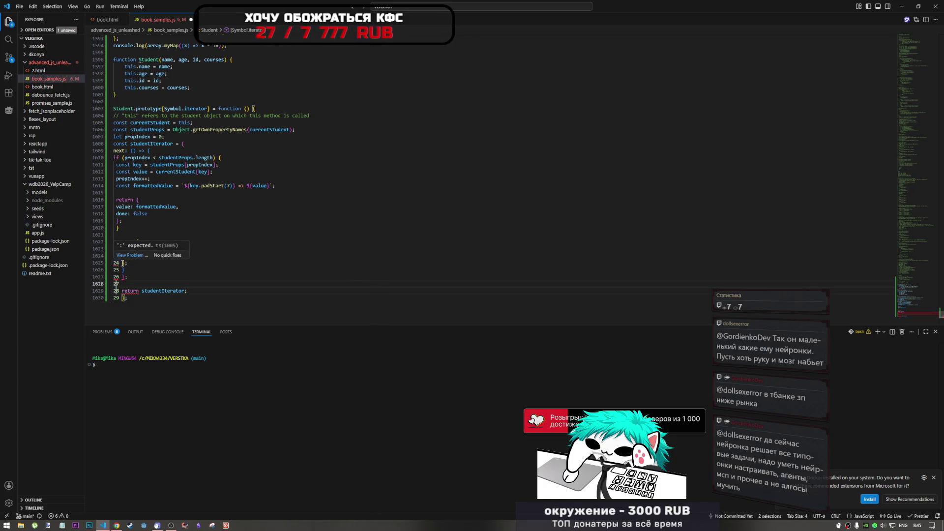
Remove the stray number prefixes on lines 1624–1630 and save the file to format it
{"action": "left_click", "coordinate": [117, 260]}
{"action": "key", "text": "Delete"}
{"action": "key", "text": "BackSpace"}
{"action": "key", "text": "Down"}
{"action": "key", "text": "Delete"}
{"action": "key", "text": "Delete"}
{"action": "key", "text": "Delete"}
{"action": "key", "text": "Down"}
{"action": "key", "text": "Delete"}
{"action": "key", "text": "Delete"}
{"action": "key", "text": "Delete"}
{"action": "key", "text": "Down"}
{"action": "key", "text": "Delete"}
{"action": "key", "text": "Delete"}
{"action": "key", "text": "Delete"}
{"action": "key", "text": "Down"}
{"action": "key", "text": "Delete"}
{"action": "key", "text": "Delete"}
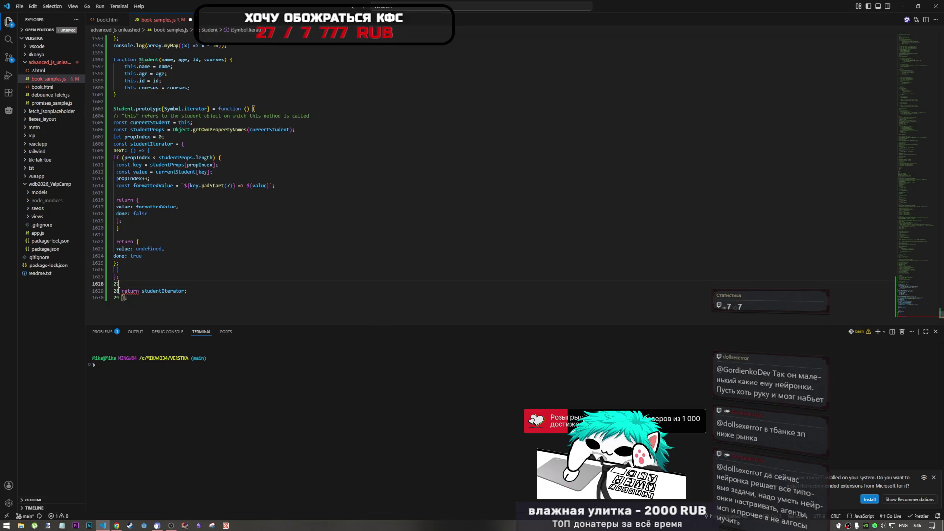
{"action": "key", "text": "Down"}
{"action": "key", "text": "Delete"}
{"action": "key", "text": "Delete"}
{"action": "key", "text": "Down"}
{"action": "key", "text": "Delete"}
{"action": "key", "text": "Delete"}
{"action": "scroll", "coordinate": [123, 300], "scroll_direction": "down", "scroll_amount": 1}
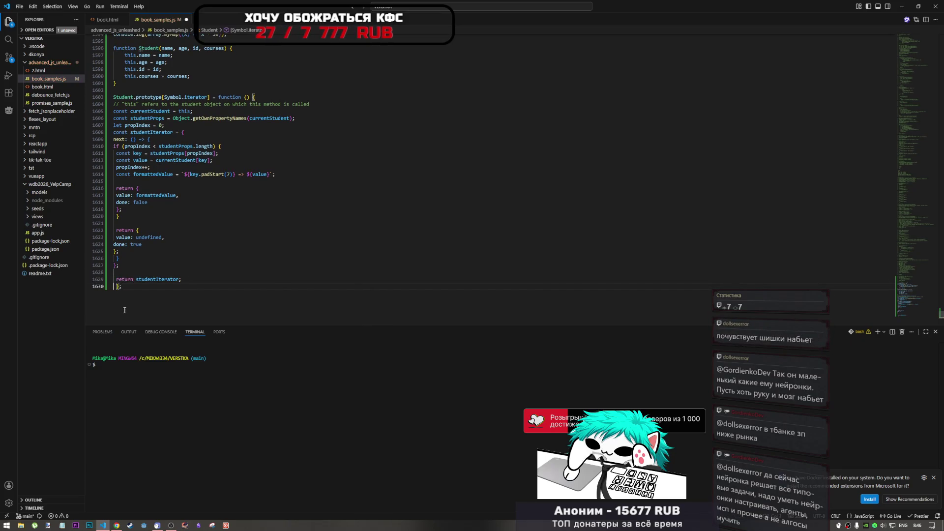
{"action": "key", "text": "ctrl+s"}
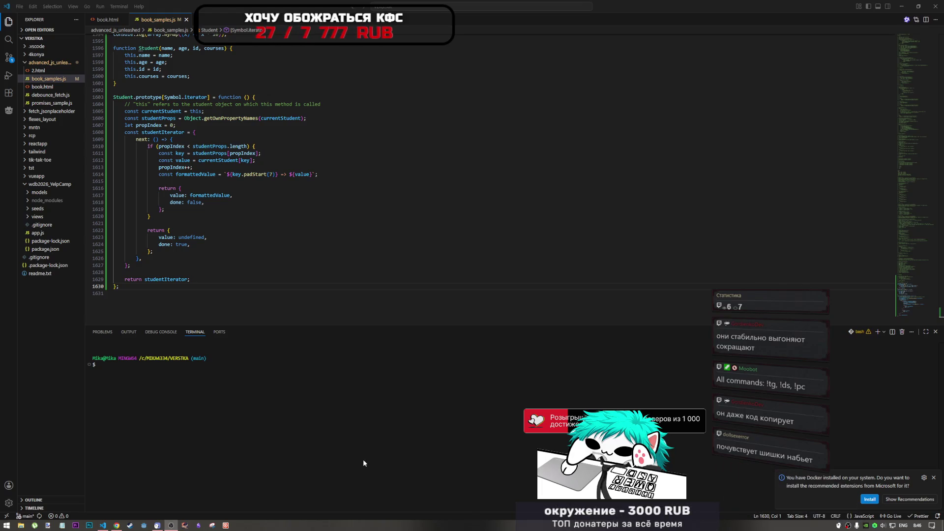
Leave the caret at the end of line 1623 and return to the PDF book
{"action": "left_click", "coordinate": [588, 239]}
{"action": "key", "text": "alt+Tab"}
{"action": "key", "text": "alt+Tab"}
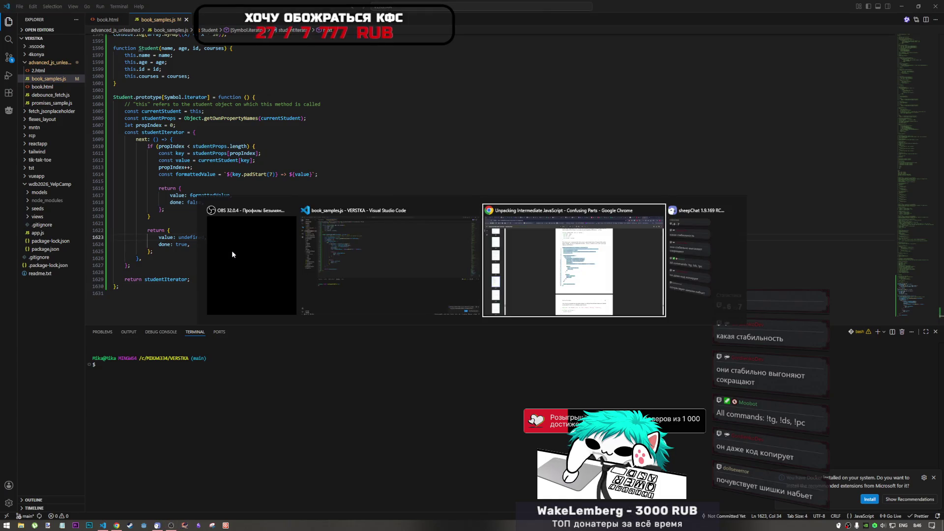
Copy the const jack student and for…of loop code from page 214 of the PDF
{"action": "scroll", "coordinate": [248, 297], "scroll_direction": "down", "scroll_amount": 5}
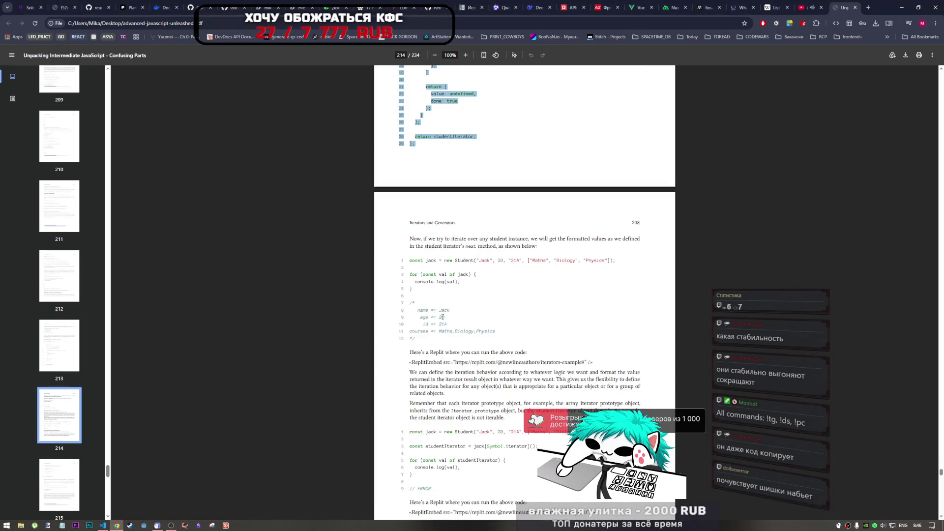
{"action": "left_click", "coordinate": [413, 271]}
{"action": "left_click_drag", "start_coordinate": [411, 258], "coordinate": [419, 292]}
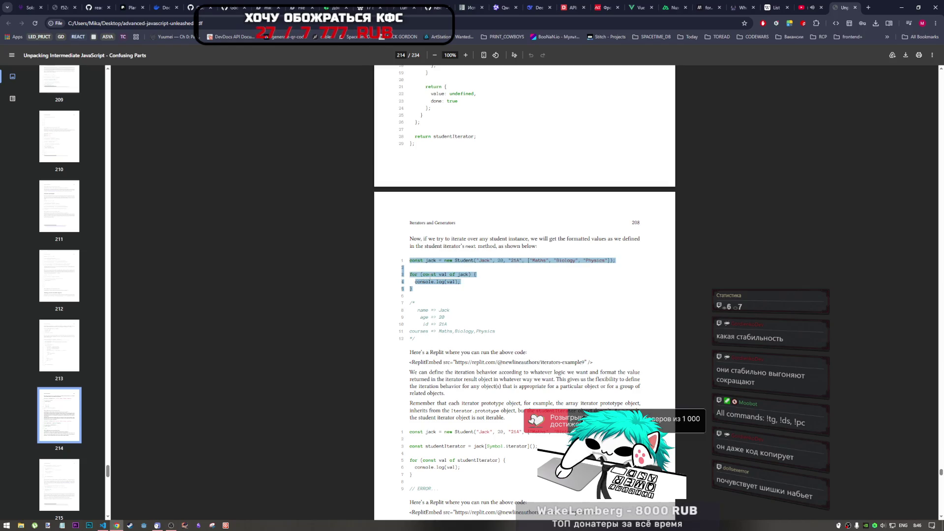
{"action": "scroll", "coordinate": [428, 277], "scroll_direction": "down", "scroll_amount": 1}
{"action": "key", "text": "alt+Tab"}
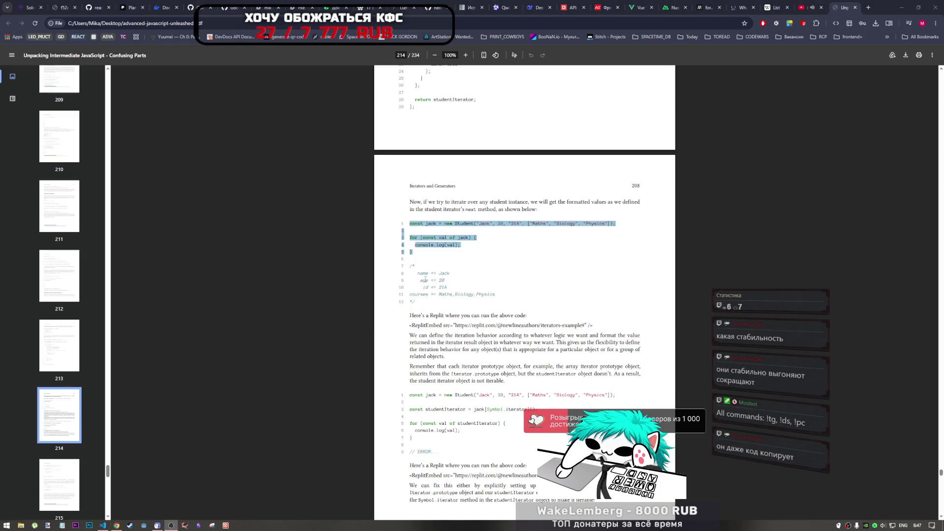
{"action": "key", "text": "alt+Tab"}
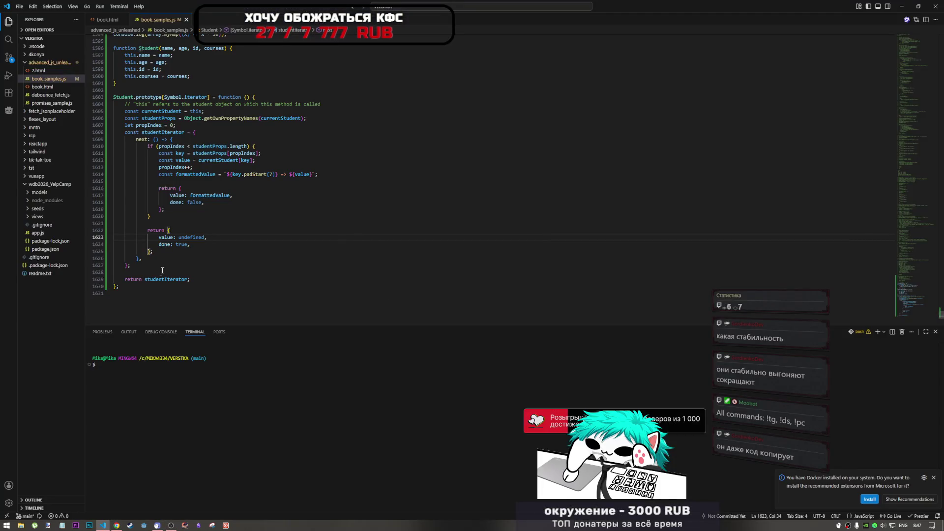
Paste the jack example at the file end and delete the stray digits on lines 1632–1636
{"action": "key", "text": "ctrl+End"}
{"action": "key", "text": "ctrl+v"}
{"action": "key", "text": "ctrl+v"}
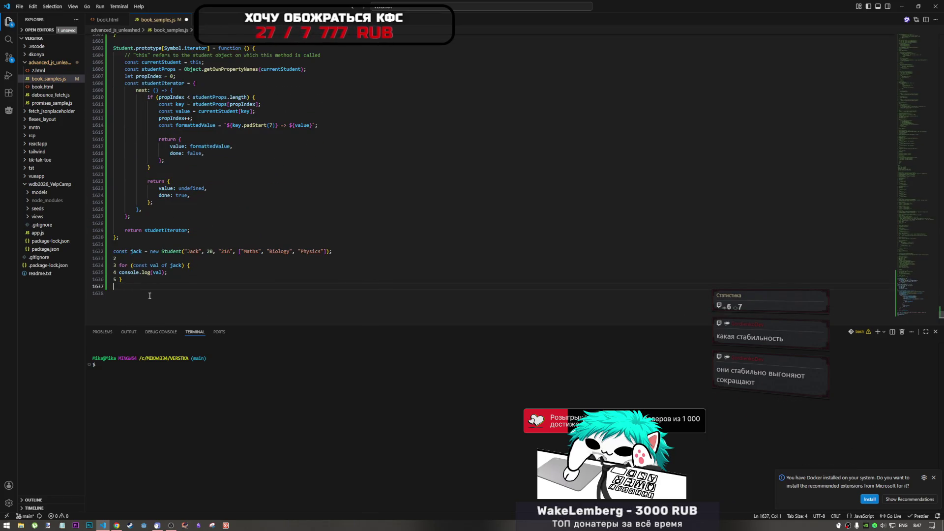
{"action": "left_click", "coordinate": [115, 259]}
{"action": "key", "text": "ctrl+alt+Up"}
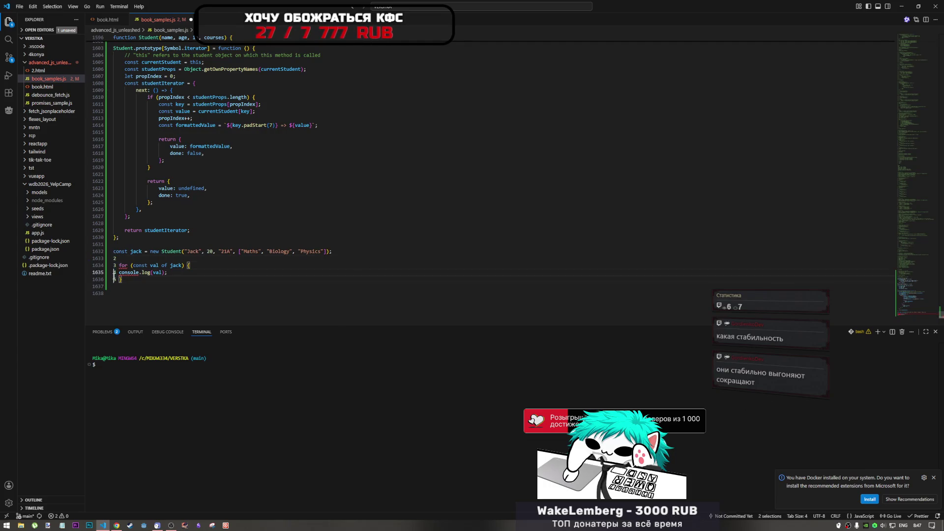
{"action": "key", "text": "Escape"}
{"action": "key", "text": "Down"}
{"action": "key", "text": "Down"}
{"action": "key", "text": "Down"}
{"action": "key", "text": "BackSpace"}
{"action": "key", "text": "Up"}
{"action": "key", "text": "Delete"}
{"action": "key", "text": "Up"}
{"action": "key", "text": "Up"}
{"action": "key", "text": "Delete"}
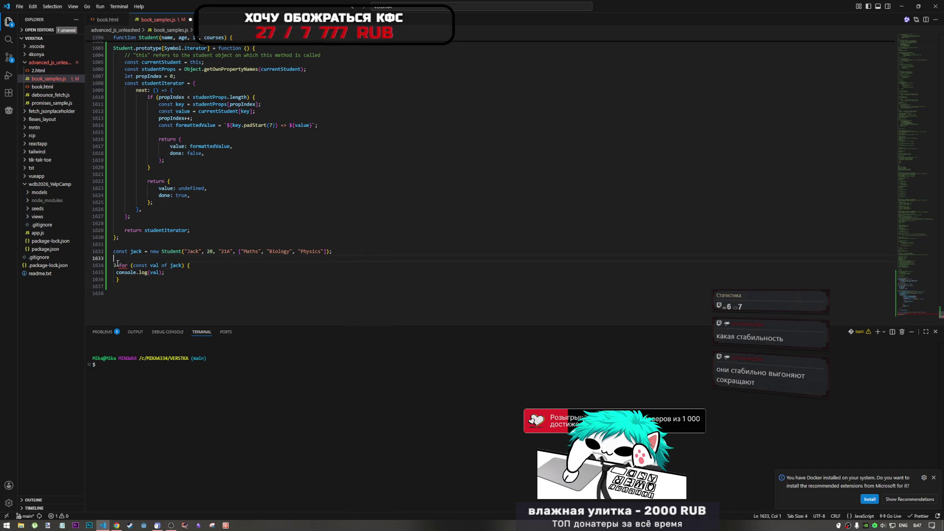
{"action": "key", "text": "Down"}
{"action": "key", "text": "Delete"}
{"action": "key", "text": "Delete"}
{"action": "key", "text": "Up"}
Remove the empty line 1633 and save the file so it reformats
{"action": "key", "text": "ctrl+s"}
{"action": "key", "text": "BackSpace"}
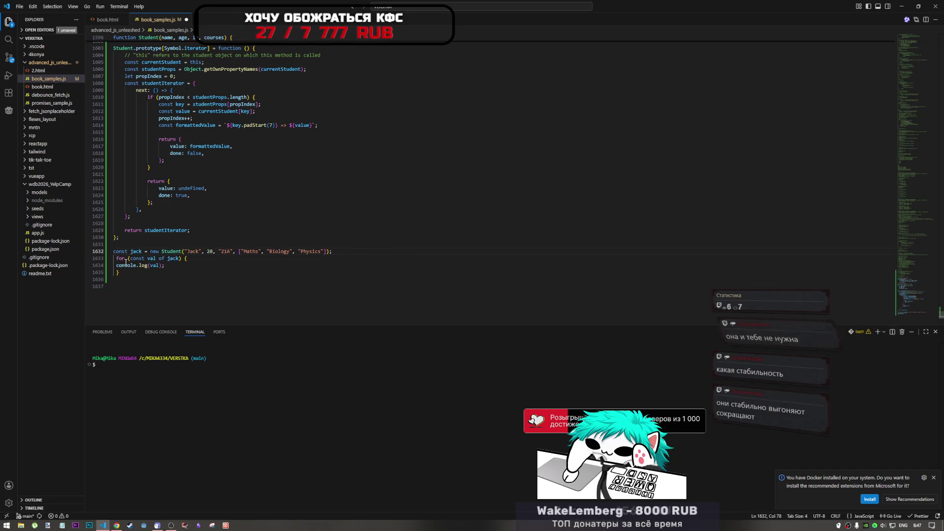
{"action": "key", "text": "Return"}
{"action": "key", "text": "Delete"}
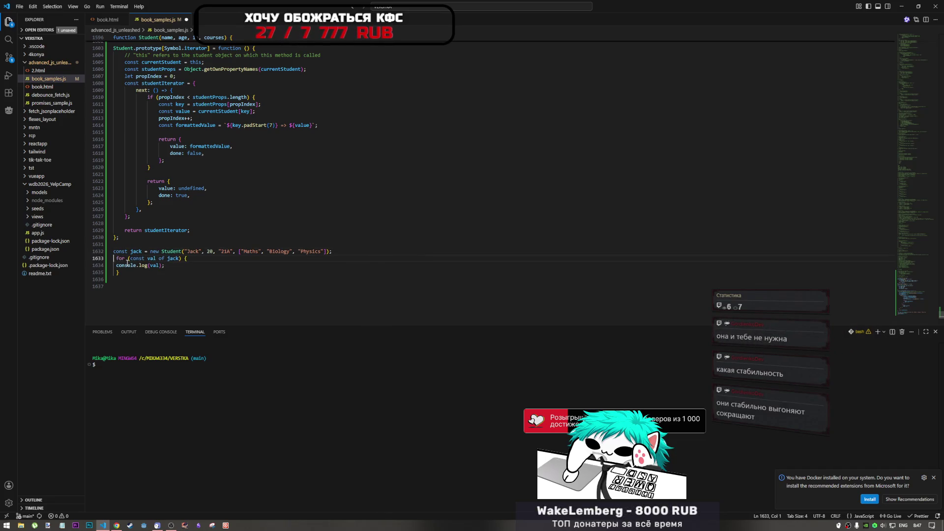
{"action": "key", "text": "ctrl+s"}
{"action": "left_click", "coordinate": [232, 221]}
{"action": "key", "text": "alt+Tab"}
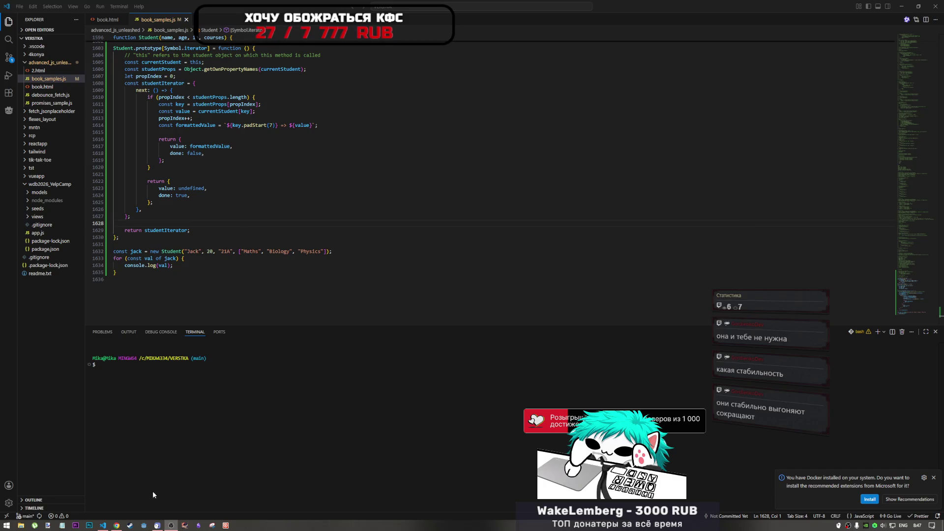
{"action": "left_click", "coordinate": [116, 525]}
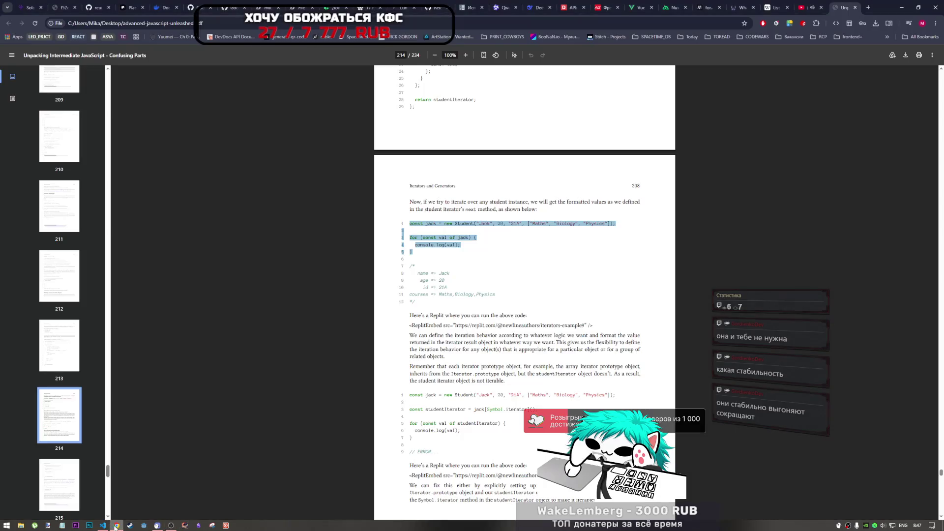
Paste the book's /* 8 name => Jack … 12 */ output comment below the jack loop
{"action": "left_click", "coordinate": [459, 304]}
{"action": "left_click_drag", "start_coordinate": [412, 265], "coordinate": [424, 303]}
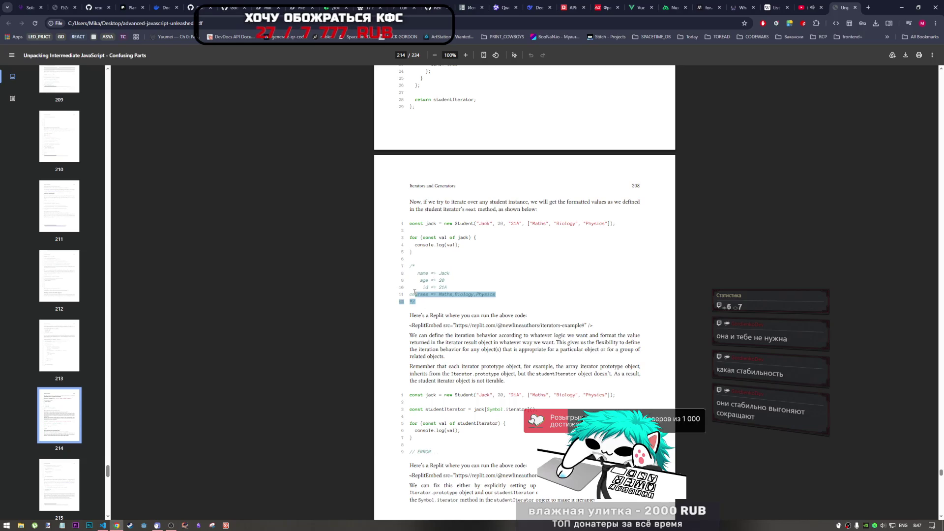
{"action": "left_click", "coordinate": [102, 525]}
{"action": "key", "text": "ctrl+v"}
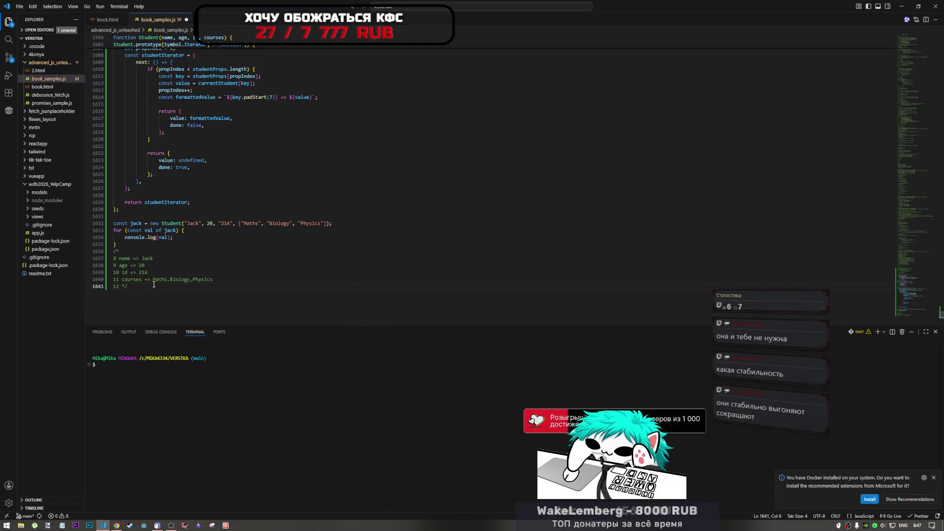
Keep the Jack output wrapped in /* */ markers by undoing their removal
{"action": "key", "text": "Up"}
{"action": "key", "text": "Up"}
{"action": "key", "text": "Up"}
{"action": "key", "text": "BackSpace"}
{"action": "key", "text": "BackSpace"}
{"action": "key", "text": "ctrl+End"}
{"action": "key", "text": "BackSpace"}
{"action": "key", "text": "BackSpace"}
{"action": "key", "text": "BackSpace"}
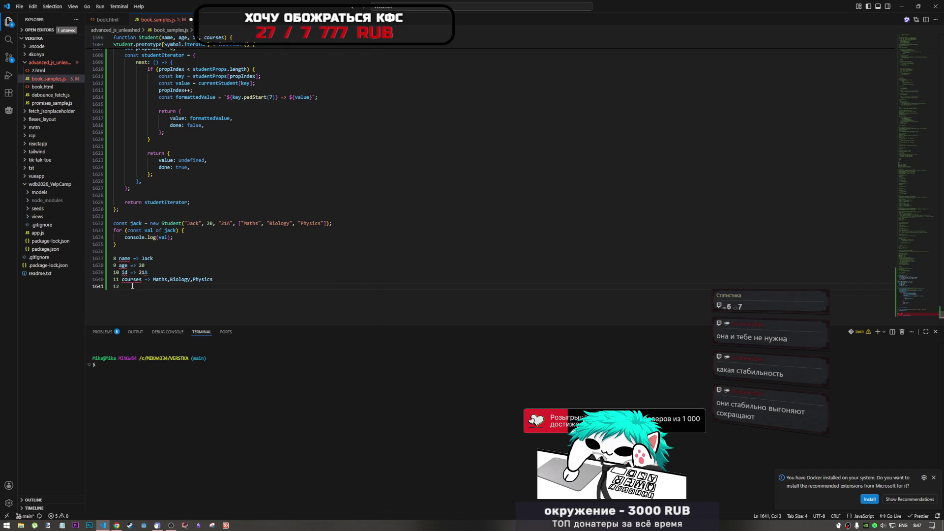
{"action": "key", "text": "ctrl+z"}
{"action": "key", "text": "ctrl+z"}
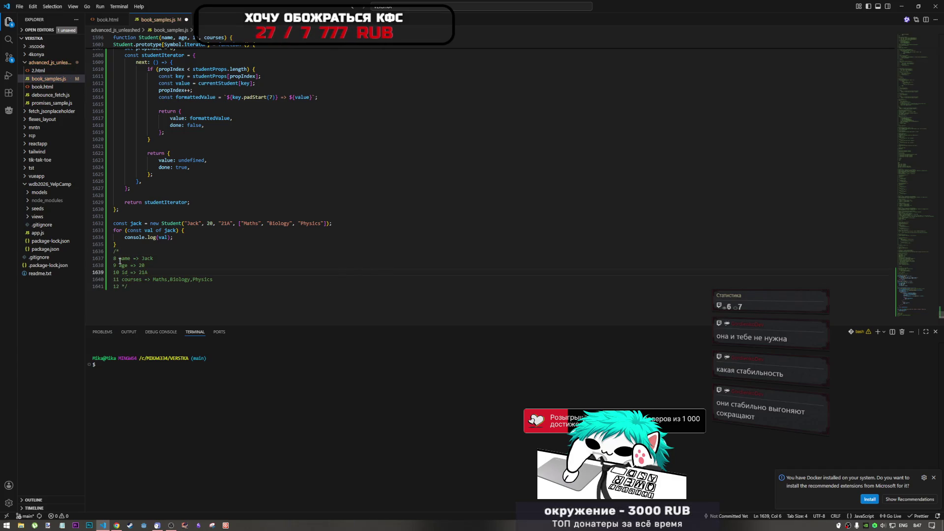
{"action": "key", "text": "alt+Tab"}
{"action": "left_click", "coordinate": [520, 350]}
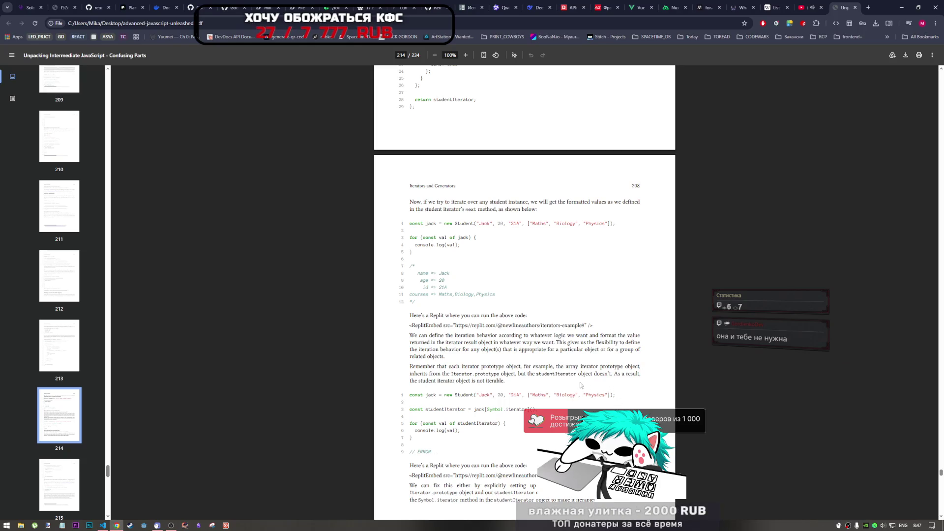
Read through pages 208–210 and highlight the word 'Generators' on page 209
{"action": "scroll", "coordinate": [576, 385], "scroll_direction": "down", "scroll_amount": 2}
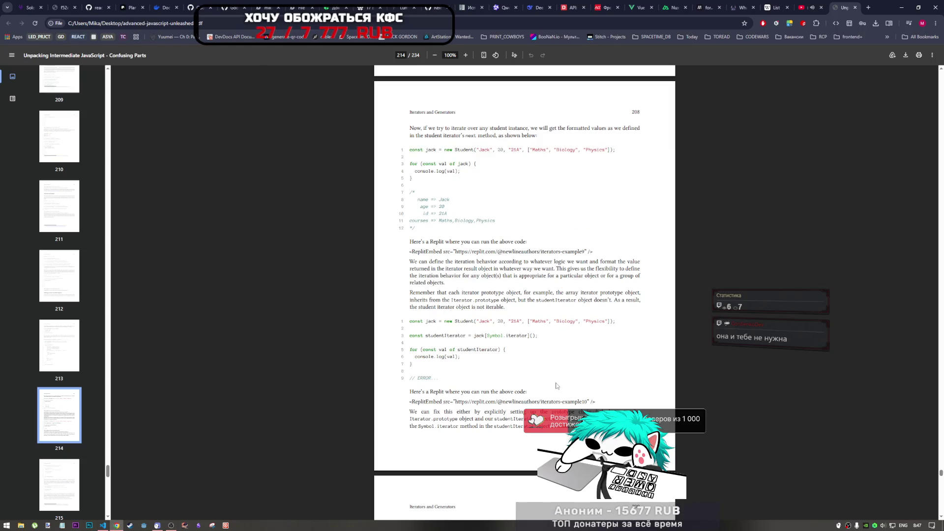
{"action": "scroll", "coordinate": [557, 387], "scroll_direction": "down", "scroll_amount": 3}
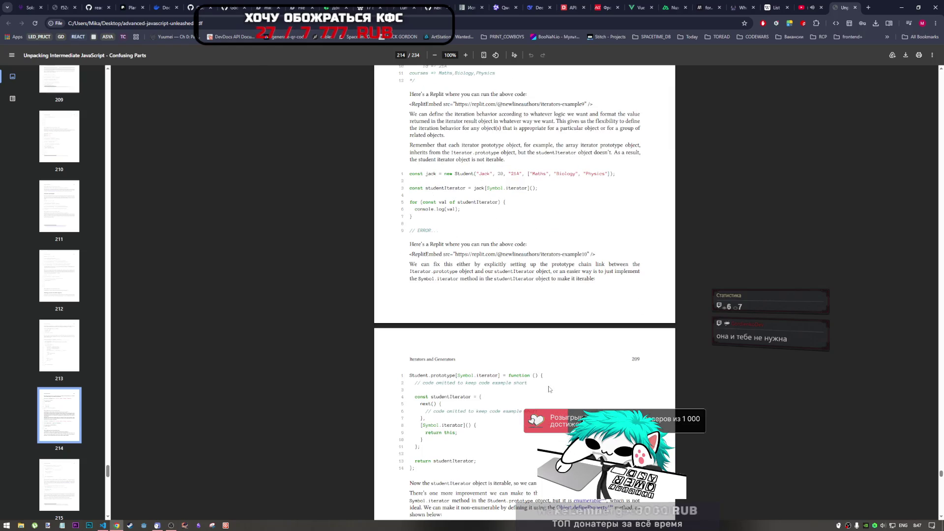
{"action": "scroll", "coordinate": [548, 387], "scroll_direction": "down", "scroll_amount": 3}
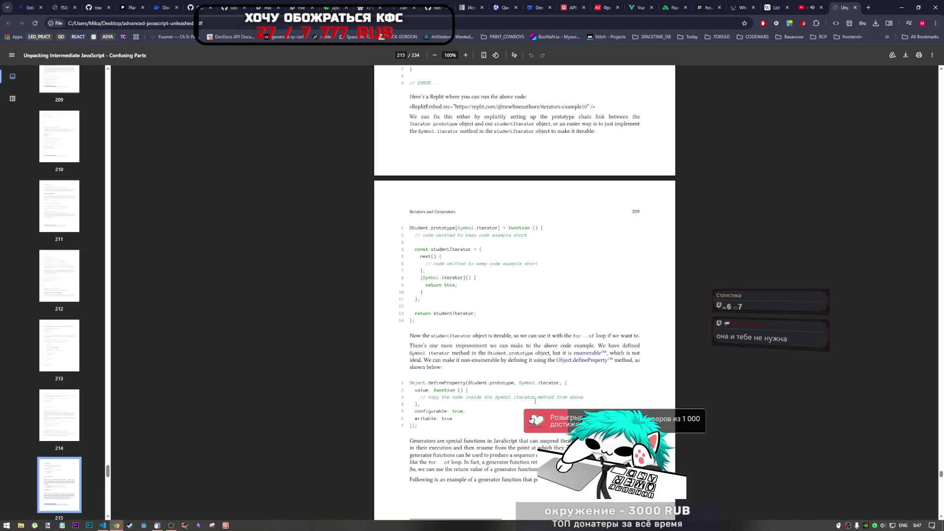
{"action": "scroll", "coordinate": [535, 401], "scroll_direction": "down", "scroll_amount": 5}
{"action": "scroll", "coordinate": [515, 399], "scroll_direction": "down", "scroll_amount": 3}
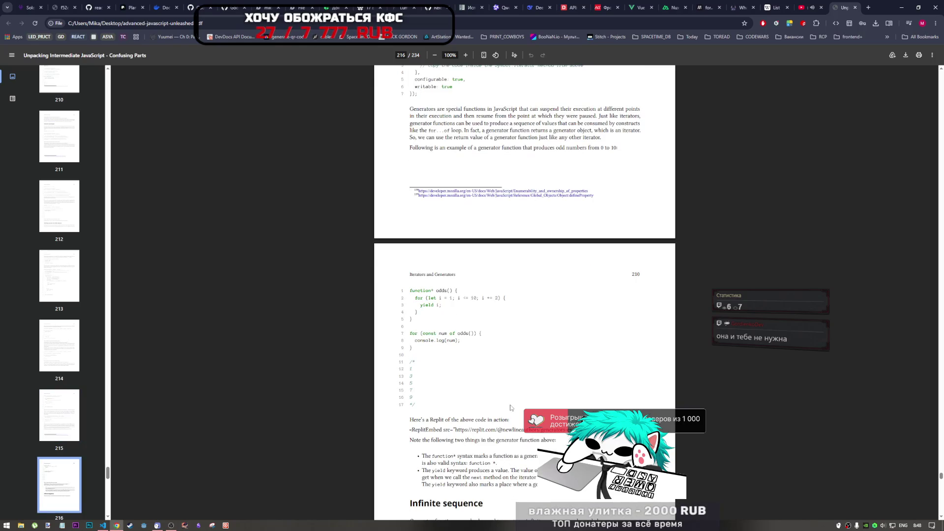
{"action": "scroll", "coordinate": [511, 408], "scroll_direction": "up", "scroll_amount": 1}
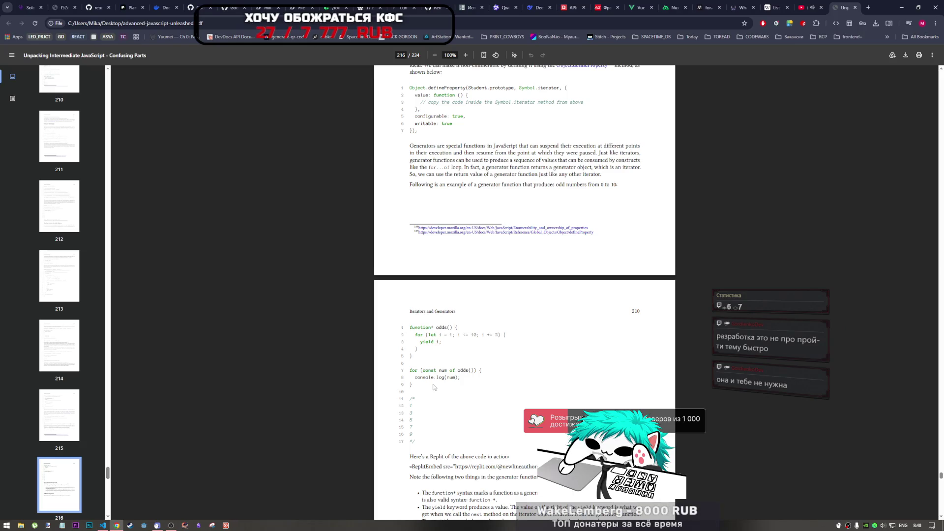
{"action": "scroll", "coordinate": [433, 384], "scroll_direction": "up", "scroll_amount": 3}
{"action": "scroll", "coordinate": [441, 262], "scroll_direction": "down", "scroll_amount": 1}
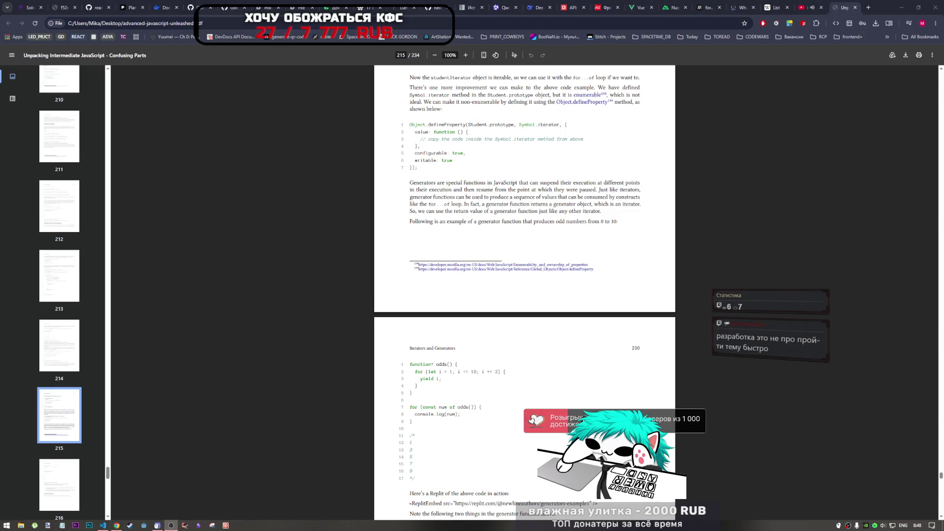
{"action": "left_click", "coordinate": [566, 404]}
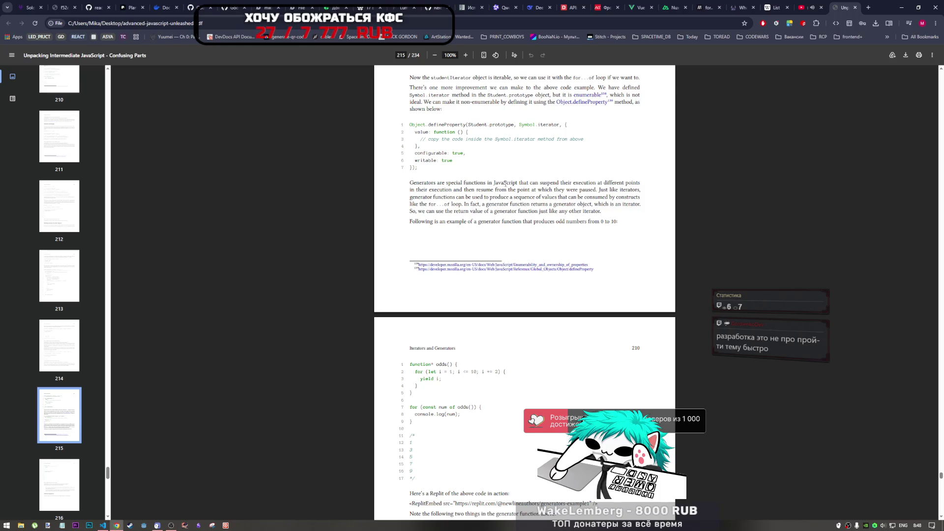
{"action": "left_click_drag", "start_coordinate": [436, 182], "coordinate": [409, 183]}
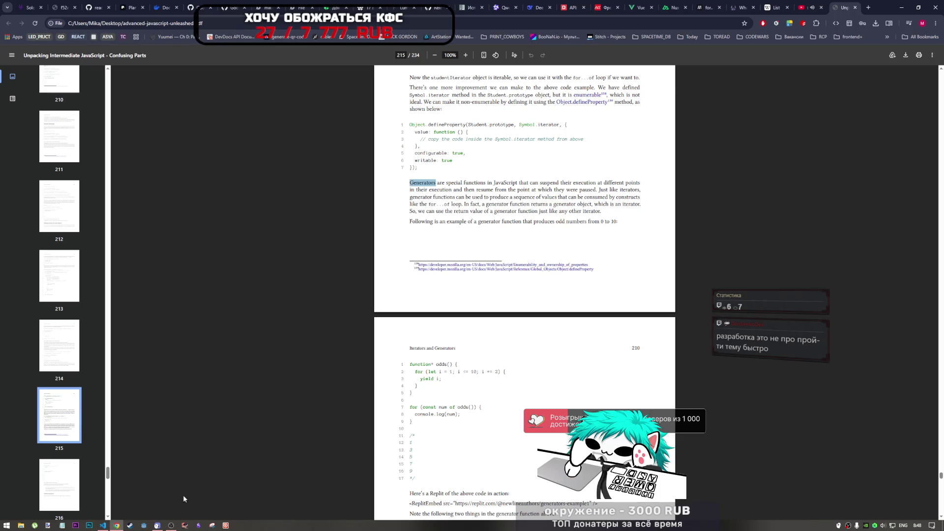
{"action": "left_click", "coordinate": [103, 525]}
Add a '// Generators' header line at the end of book_samples.js
{"action": "left_click", "coordinate": [159, 302]}
{"action": "key", "text": "Return"}
{"action": "key", "text": "Return"}
{"action": "type", "text": "/"}
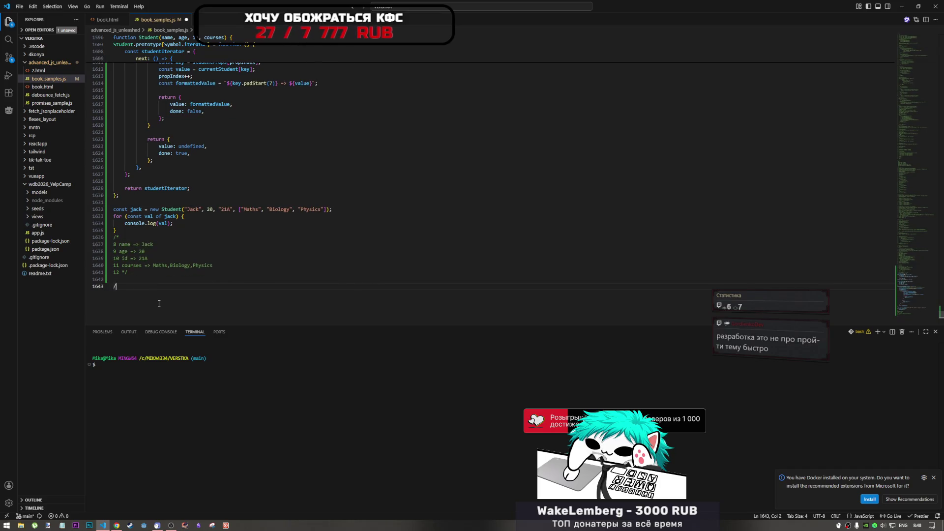
{"action": "type", "text": " Generators"}
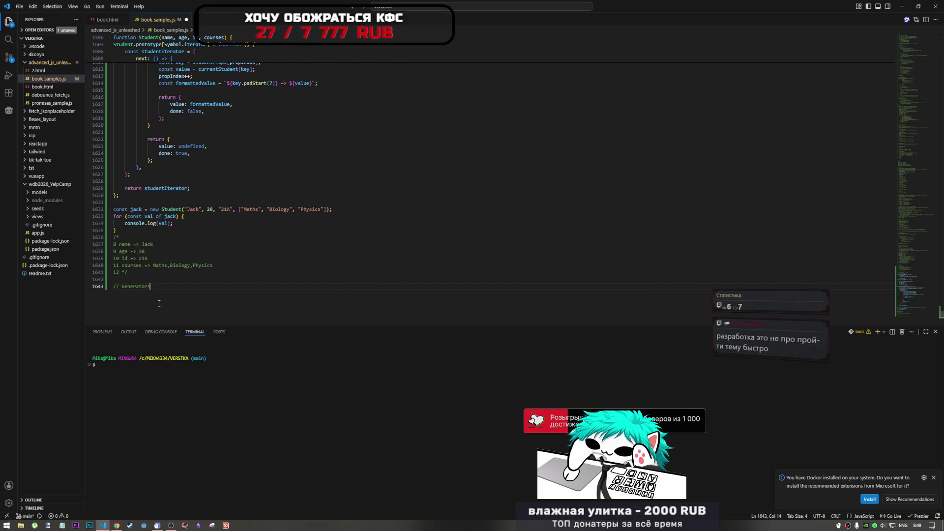
Copy line 1557's divider and paste it on a new line above let array
{"action": "scroll", "coordinate": [133, 184], "scroll_direction": "up", "scroll_amount": 15}
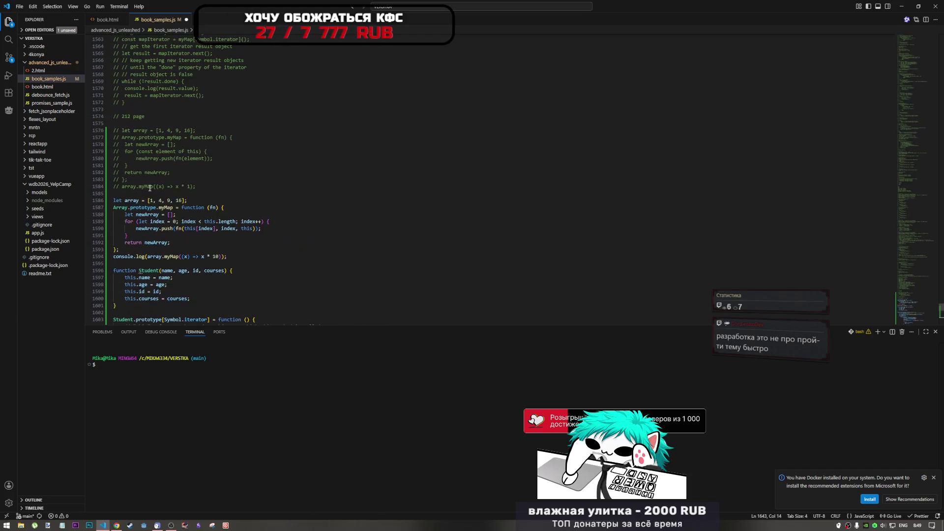
{"action": "scroll", "coordinate": [133, 184], "scroll_direction": "up", "scroll_amount": 7}
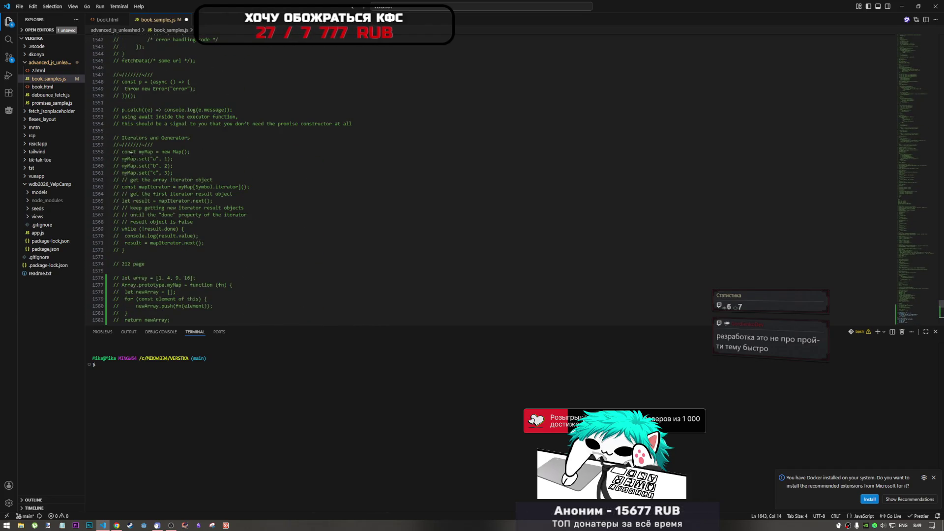
{"action": "left_click_drag", "start_coordinate": [156, 146], "coordinate": [89, 147]}
{"action": "key", "text": "ctrl+c"}
{"action": "scroll", "coordinate": [139, 229], "scroll_direction": "down", "scroll_amount": 6}
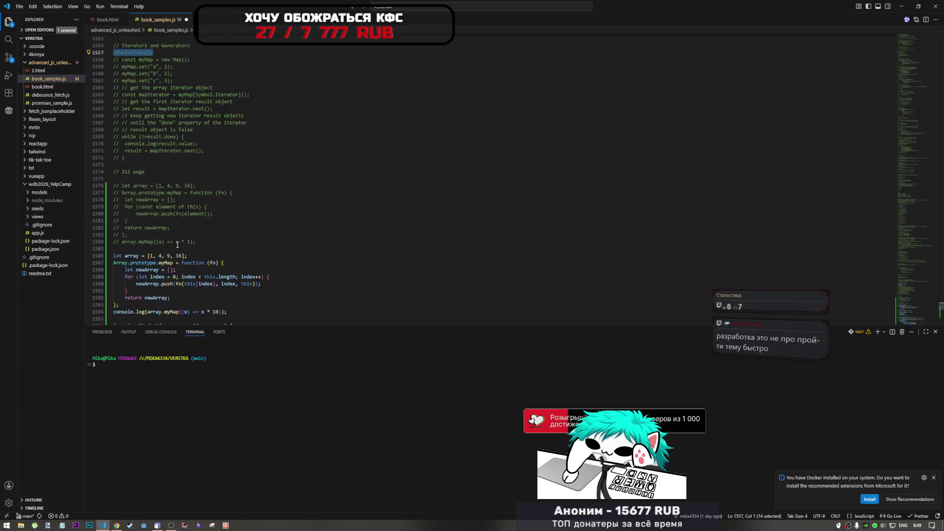
{"action": "left_click", "coordinate": [140, 212]}
{"action": "key", "text": "Return"}
{"action": "key", "text": "ctrl+v"}
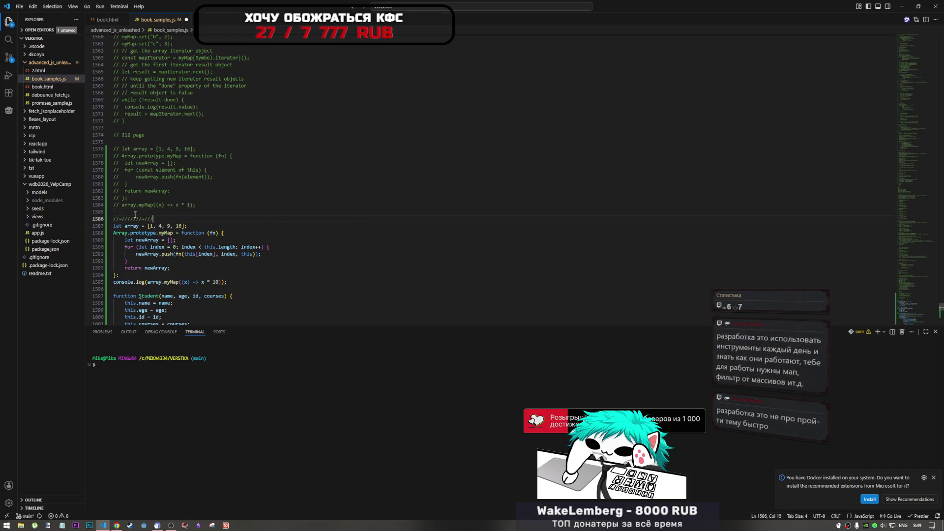
Add the //~///////~/// divider line beneath the // Generators header
{"action": "scroll", "coordinate": [136, 239], "scroll_direction": "down", "scroll_amount": 6}
{"action": "scroll", "coordinate": [136, 239], "scroll_direction": "down", "scroll_amount": 6}
{"action": "scroll", "coordinate": [142, 216], "scroll_direction": "down", "scroll_amount": 4}
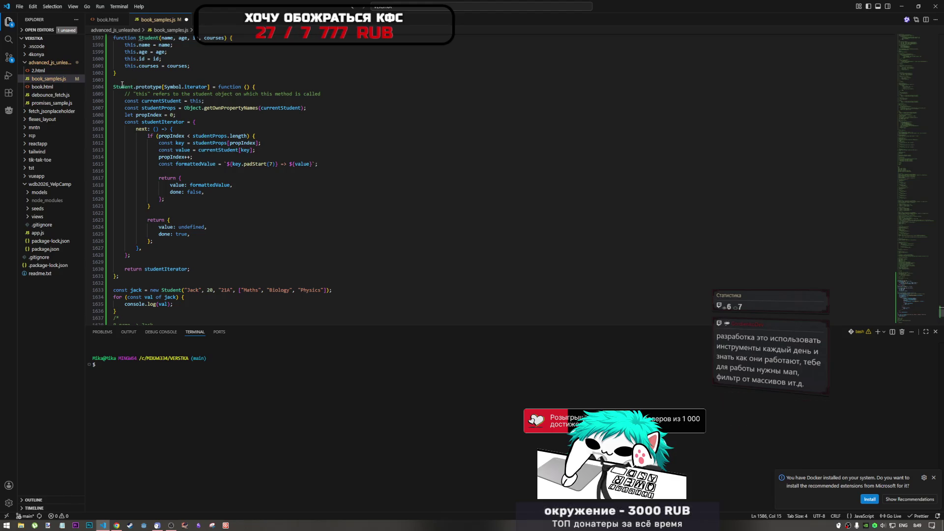
{"action": "left_click", "coordinate": [127, 221]}
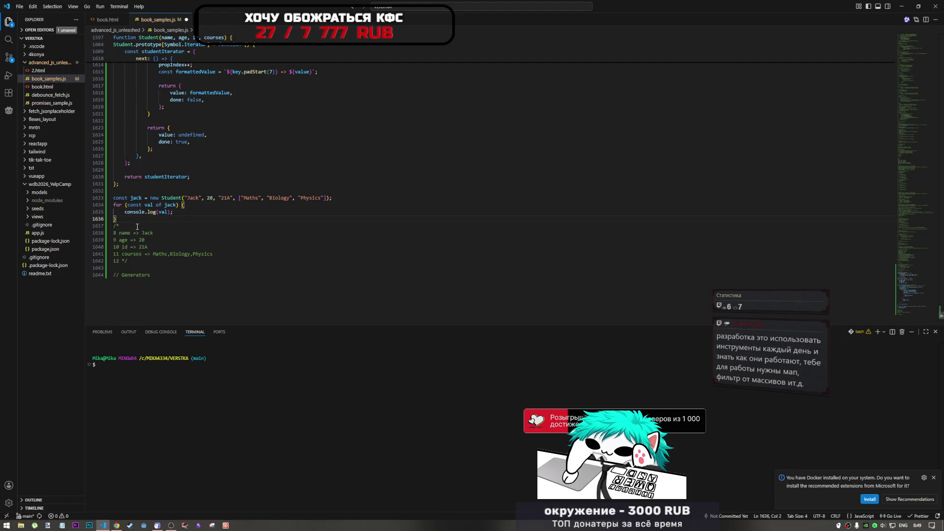
{"action": "left_click", "coordinate": [146, 269]}
{"action": "left_click", "coordinate": [137, 282]}
{"action": "type", "text": "\\"}
{"action": "key", "text": "BackSpace"}
{"action": "key", "text": "Return"}
{"action": "type", "text": "//~///////~///"}
{"action": "key", "text": "Return"}
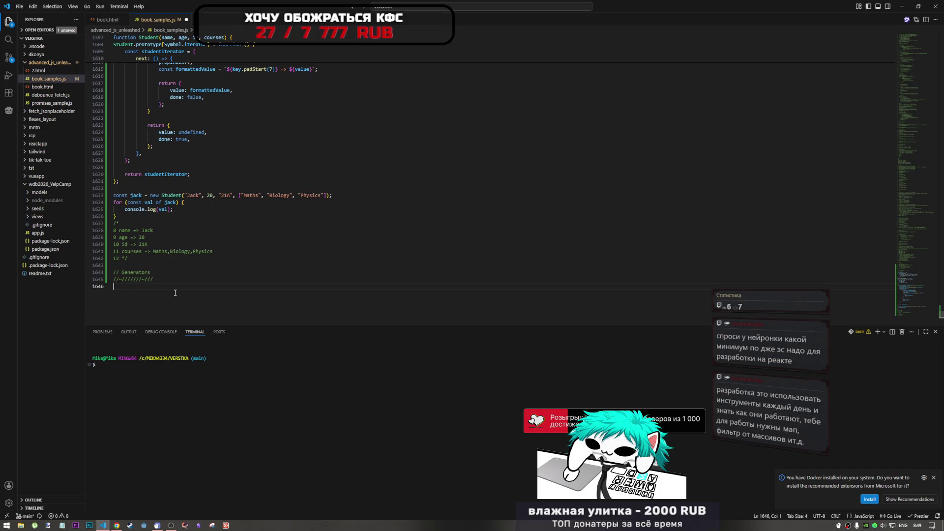
{"action": "key", "text": "alt+Tab"}
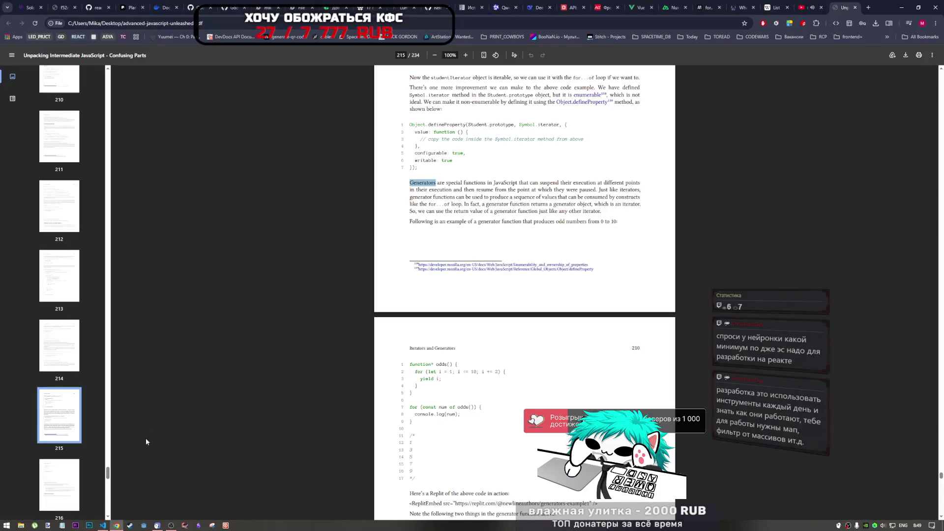
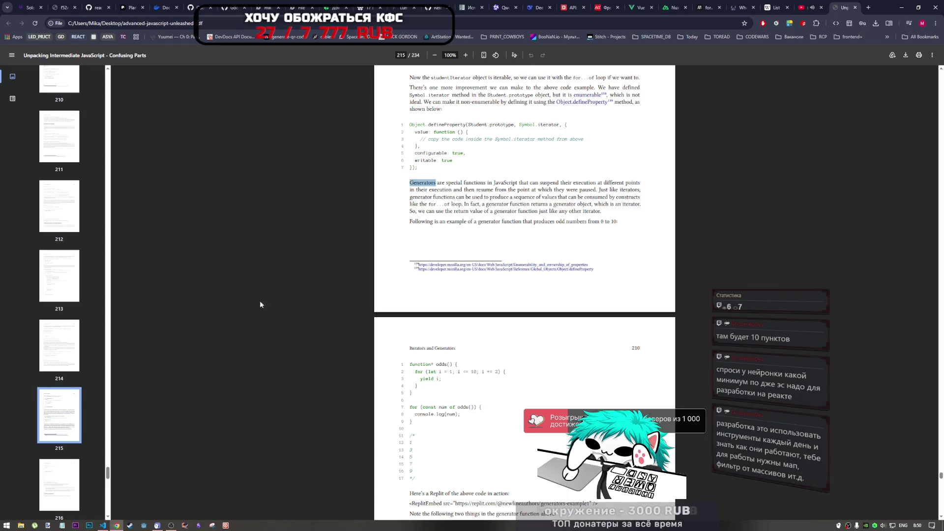
Leave the book's generators page and bring up the DeepSeek chat tab in Chrome
{"action": "left_click", "coordinate": [171, 525]}
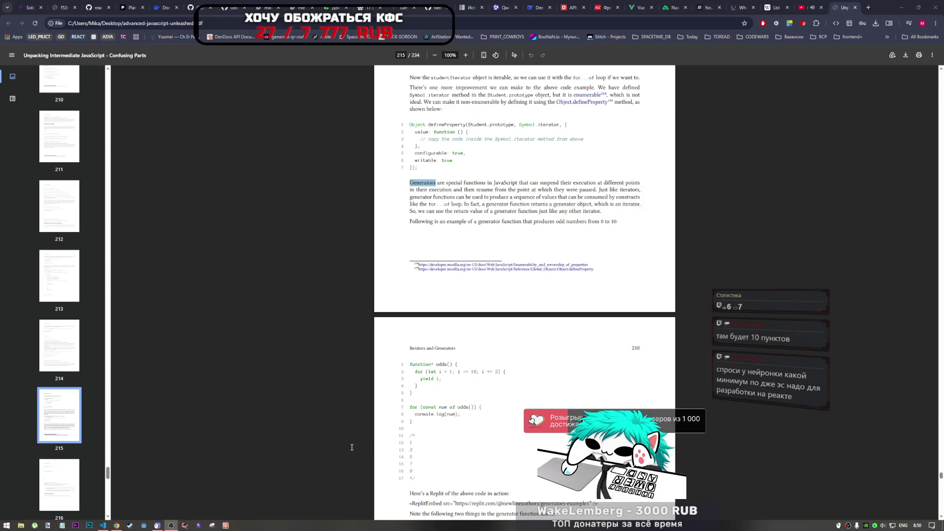
{"action": "left_click", "coordinate": [530, 242]}
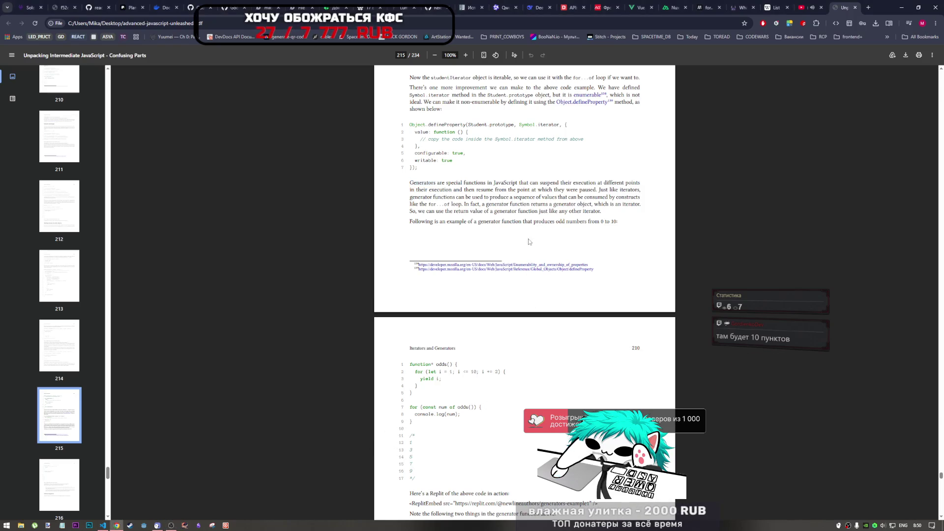
{"action": "left_click", "coordinate": [526, 9]}
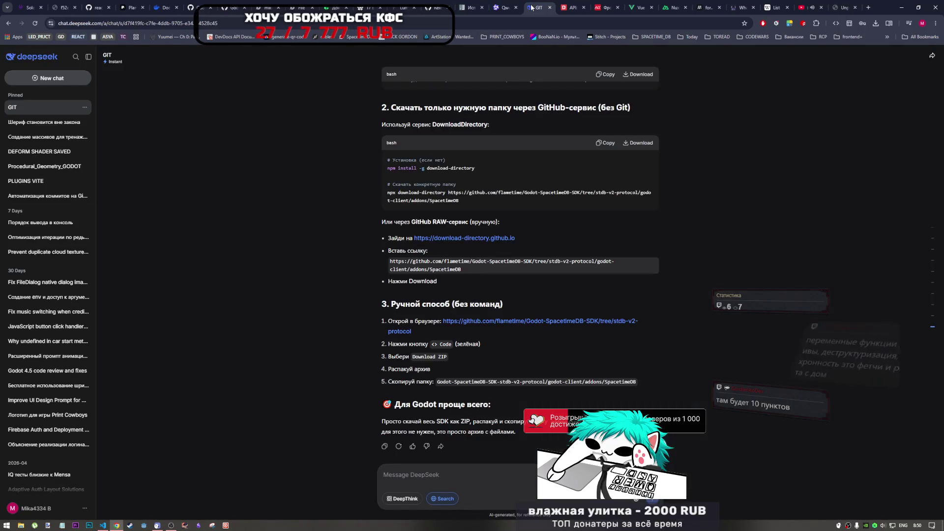
In a new Expert-mode chat, ask what minimum JavaScript is needed for React development
{"action": "left_click", "coordinate": [51, 80]}
{"action": "type", "text": "какой минимум по дже эс надо для разработки на реакте"}
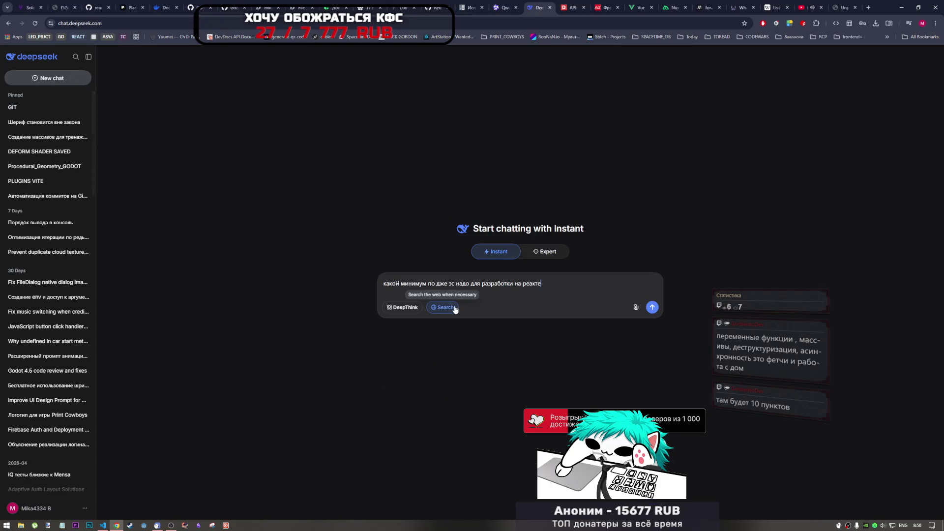
{"action": "left_click", "coordinate": [545, 252]}
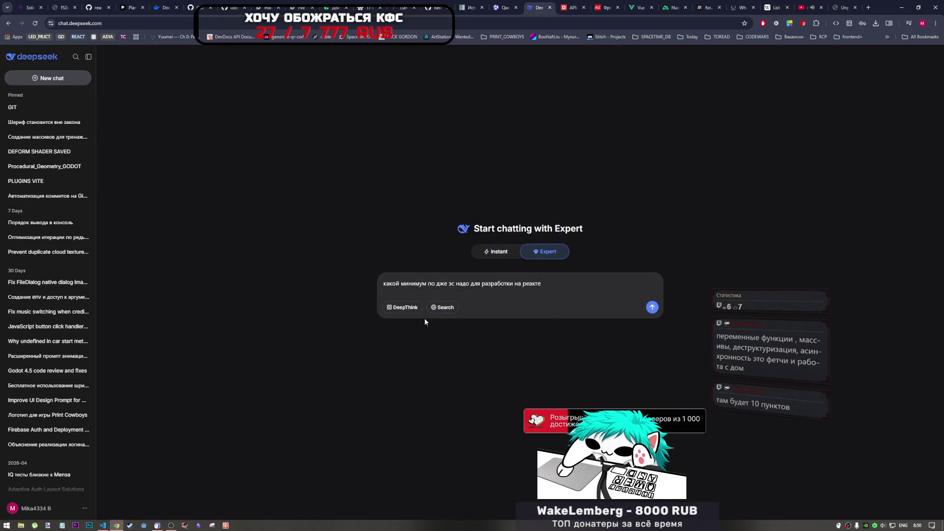
{"action": "left_click", "coordinate": [652, 307]}
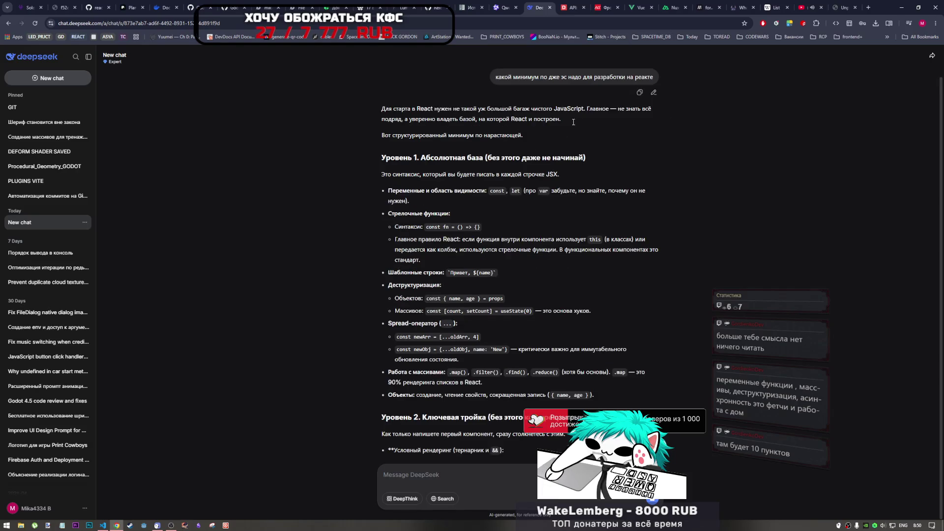
Read through the answer, highlighting the phrase about forgetting var
{"action": "left_click_drag", "start_coordinate": [485, 147], "coordinate": [589, 146]}
{"action": "left_click", "coordinate": [589, 145]}
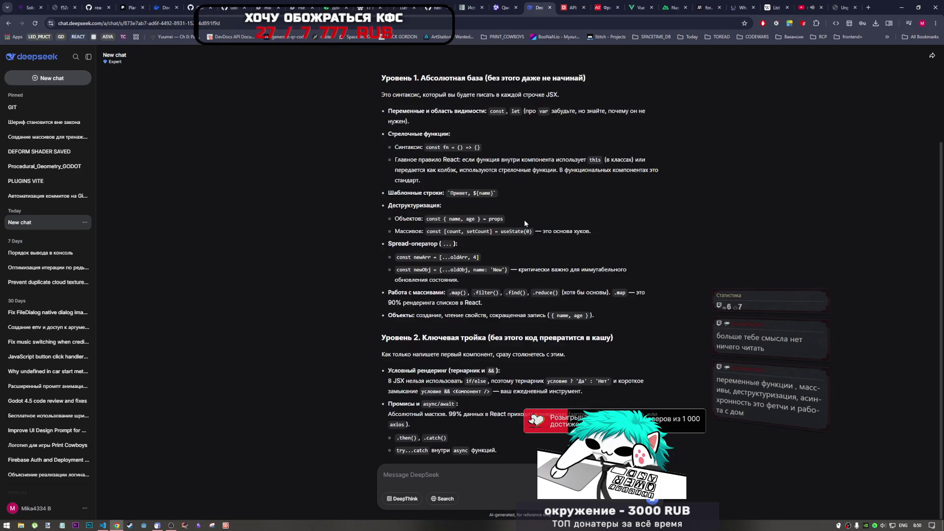
{"action": "scroll", "coordinate": [458, 162], "scroll_direction": "up", "scroll_amount": 2}
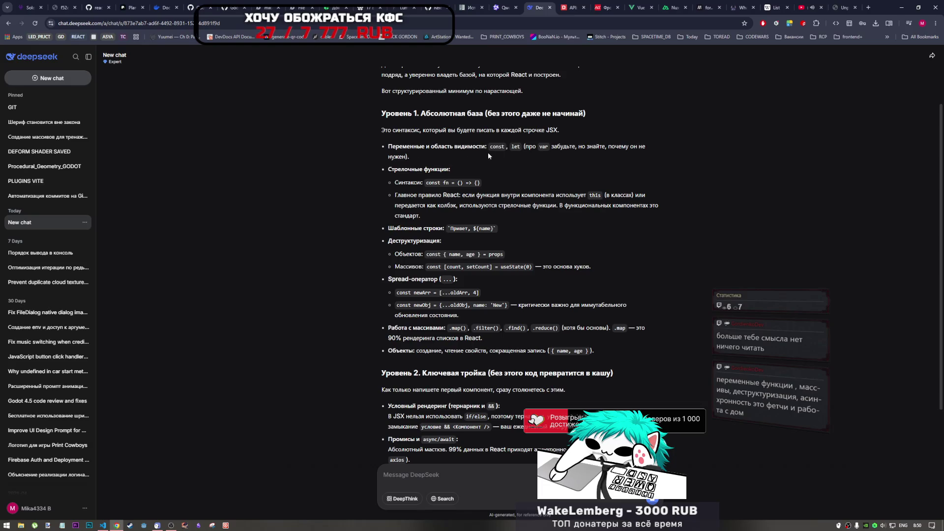
{"action": "mouse_move", "coordinate": [524, 146]}
{"action": "left_mouse_down"}
{"action": "mouse_move", "coordinate": [607, 148]}
{"action": "mouse_move", "coordinate": [549, 153]}
{"action": "mouse_move", "coordinate": [574, 147]}
{"action": "left_mouse_up"}
{"action": "left_click", "coordinate": [550, 152]}
{"action": "scroll", "coordinate": [533, 232], "scroll_direction": "up", "scroll_amount": 1}
Resend the React JavaScript-minimum question with DeepThink turned on
{"action": "left_click", "coordinate": [655, 104]}
{"action": "left_click", "coordinate": [655, 105]}
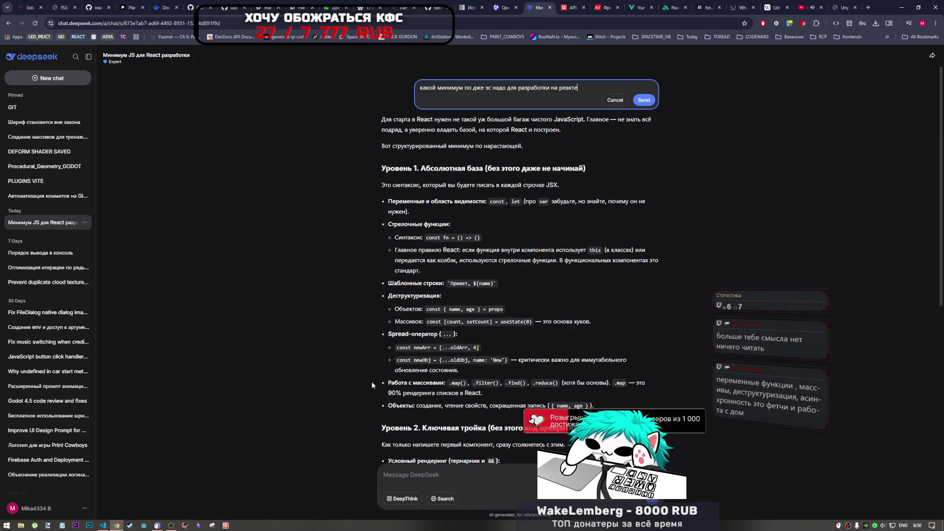
{"action": "left_click", "coordinate": [401, 499]}
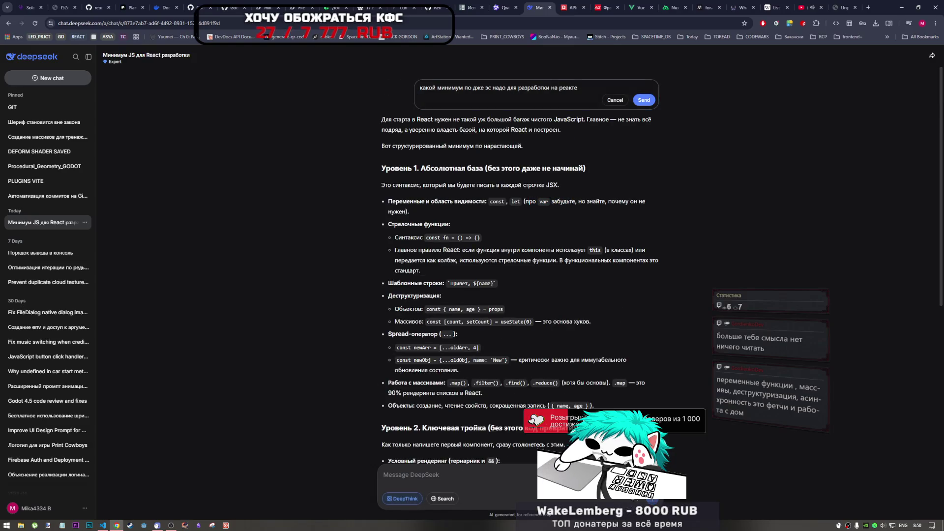
{"action": "left_click", "coordinate": [645, 100]}
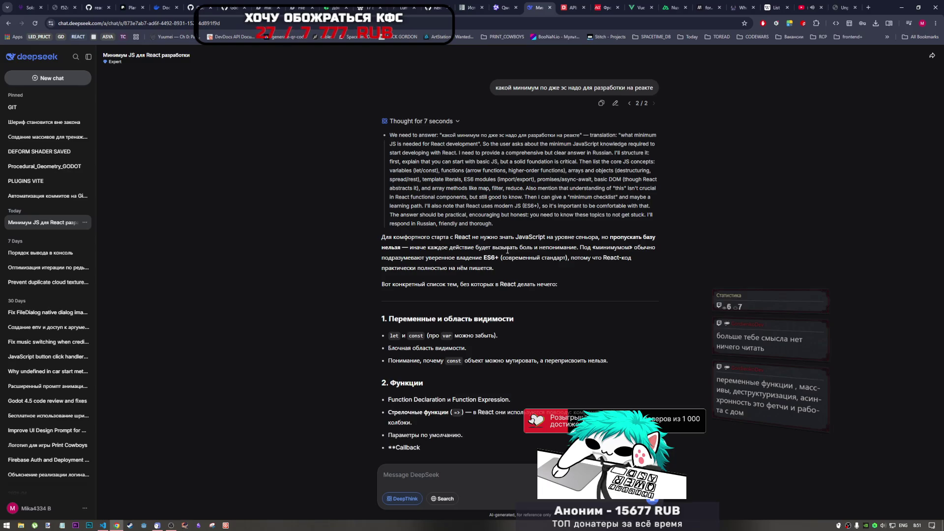
Pause the YouTube music, then highlight the note that var can be forgotten
{"action": "left_click_drag", "start_coordinate": [428, 335], "coordinate": [459, 335]}
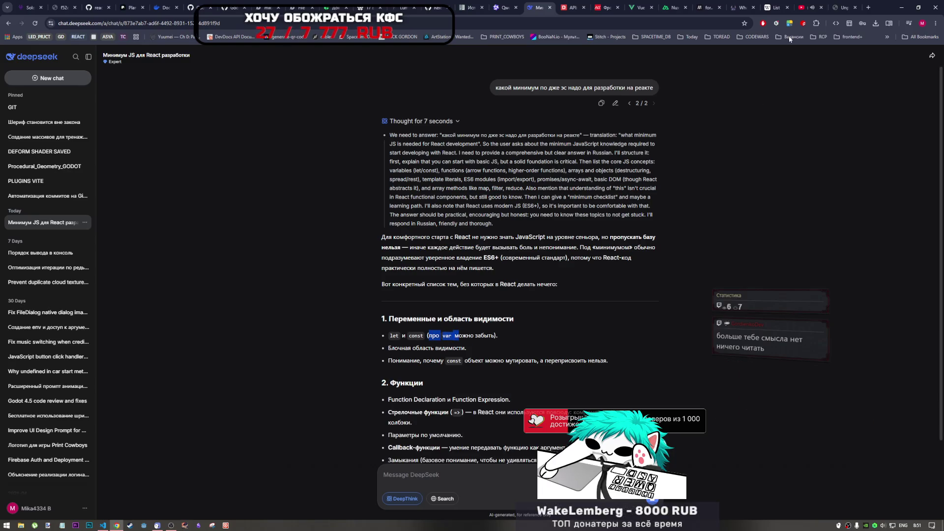
{"action": "left_click", "coordinate": [807, 7]}
{"action": "key", "text": "space"}
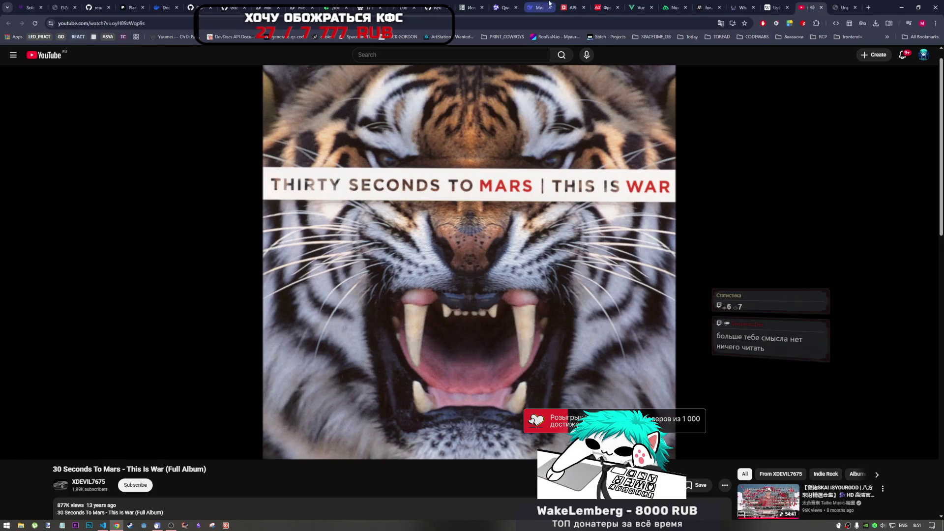
{"action": "left_click", "coordinate": [551, 2]}
{"action": "left_click", "coordinate": [431, 336]}
{"action": "mouse_move", "coordinate": [431, 336]}
{"action": "left_mouse_down"}
{"action": "mouse_move", "coordinate": [496, 336]}
{"action": "mouse_move", "coordinate": [431, 336]}
{"action": "left_mouse_up"}
{"action": "left_click", "coordinate": [495, 335]}
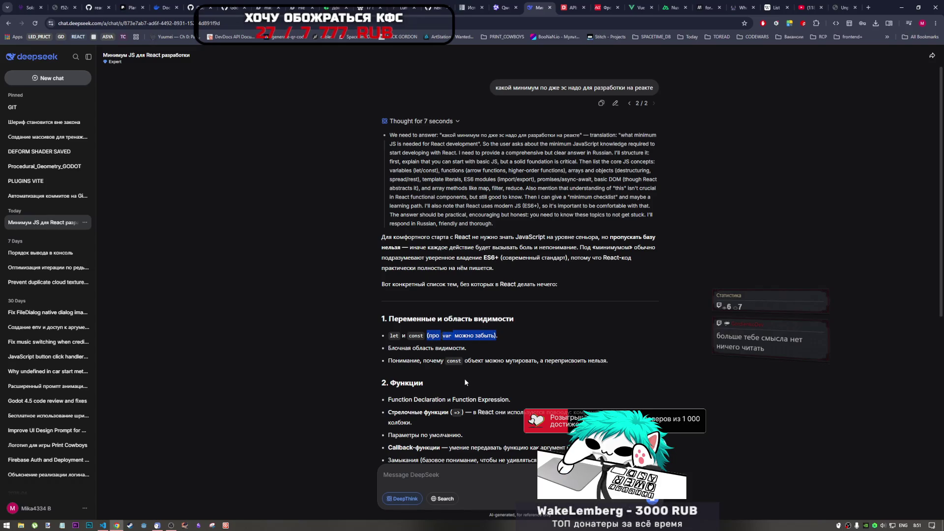
{"action": "left_click", "coordinate": [443, 347]}
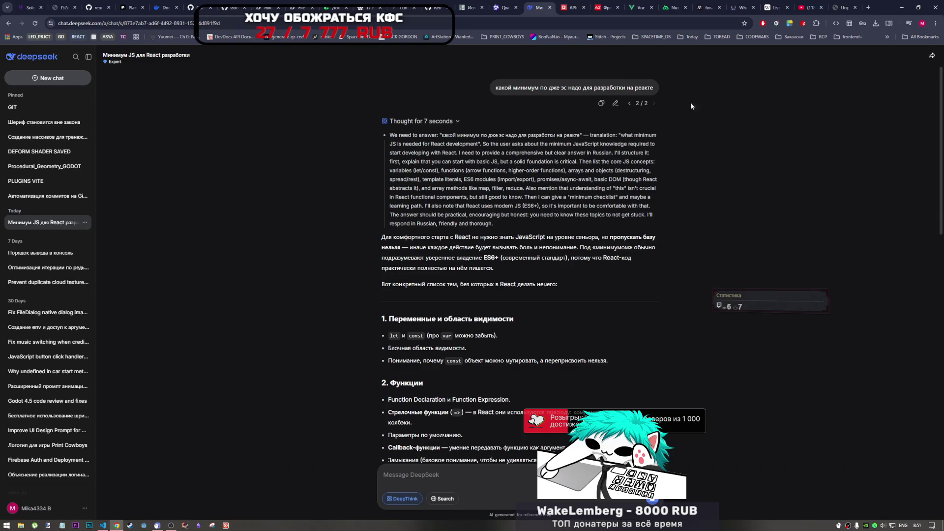
{"action": "scroll", "coordinate": [391, 254], "scroll_direction": "down", "scroll_amount": 2}
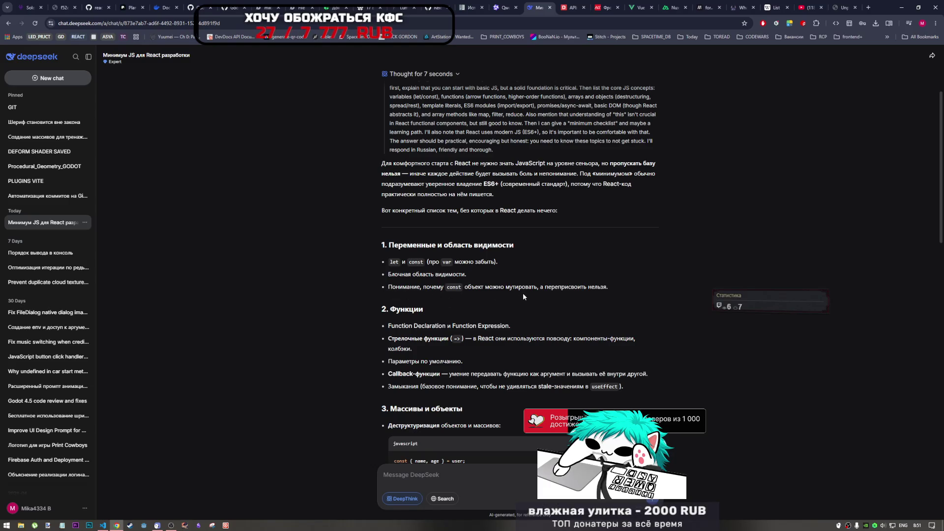
{"action": "scroll", "coordinate": [524, 287], "scroll_direction": "down", "scroll_amount": 2}
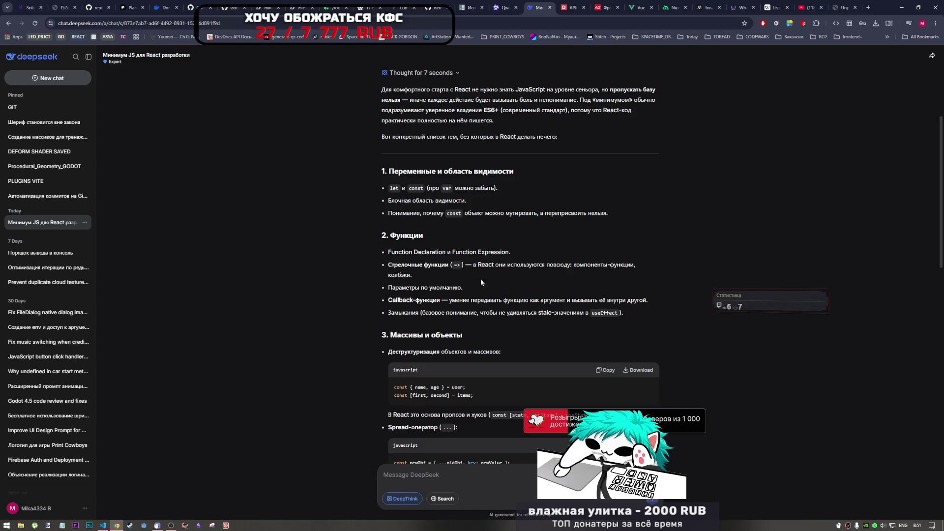
{"action": "scroll", "coordinate": [485, 281], "scroll_direction": "down", "scroll_amount": 1}
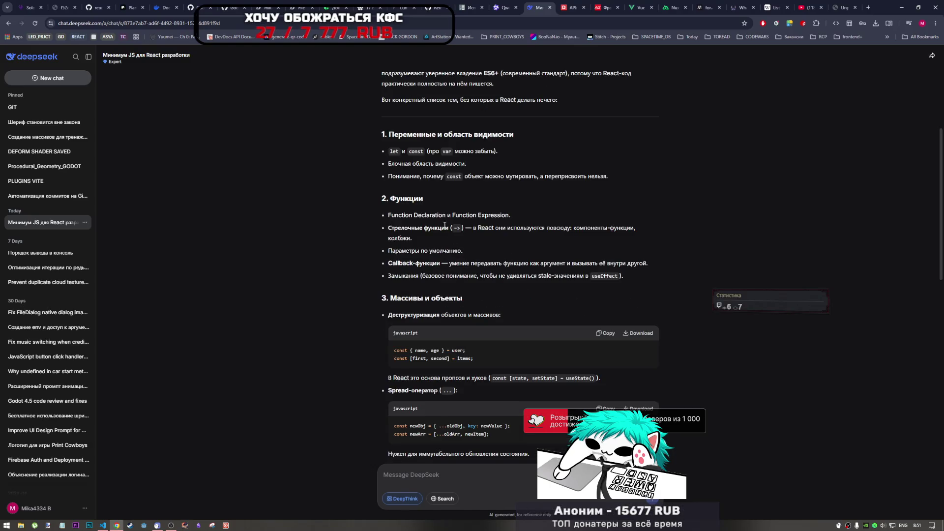
{"action": "left_click_drag", "start_coordinate": [485, 176], "coordinate": [610, 178]}
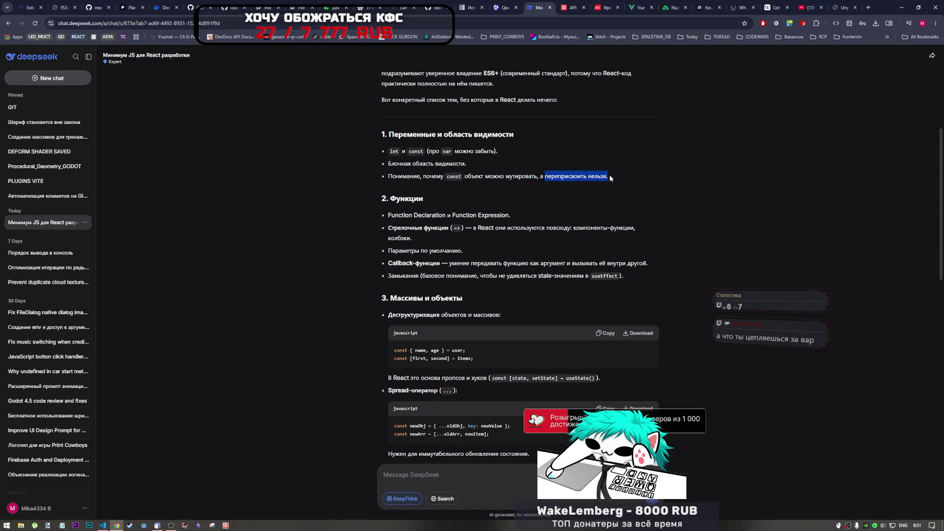
{"action": "left_click", "coordinate": [609, 176]}
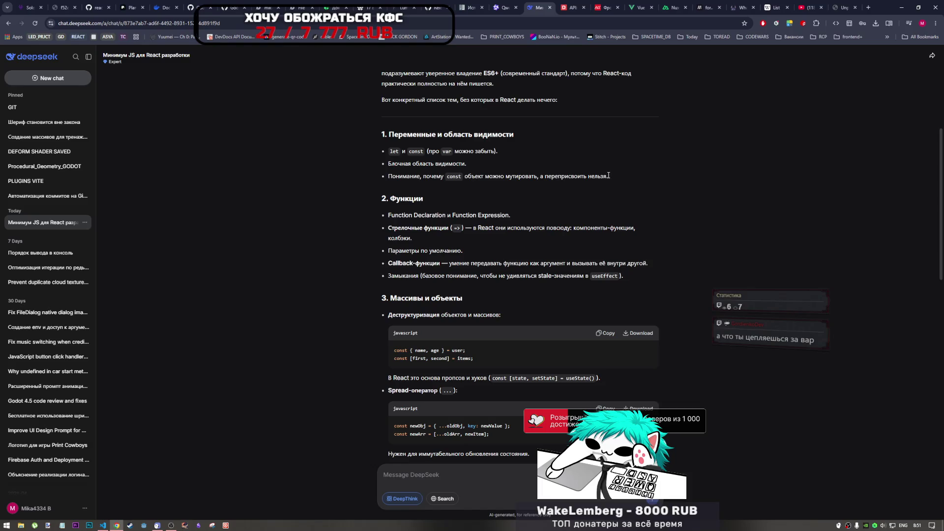
{"action": "left_click_drag", "start_coordinate": [544, 176], "coordinate": [603, 176]}
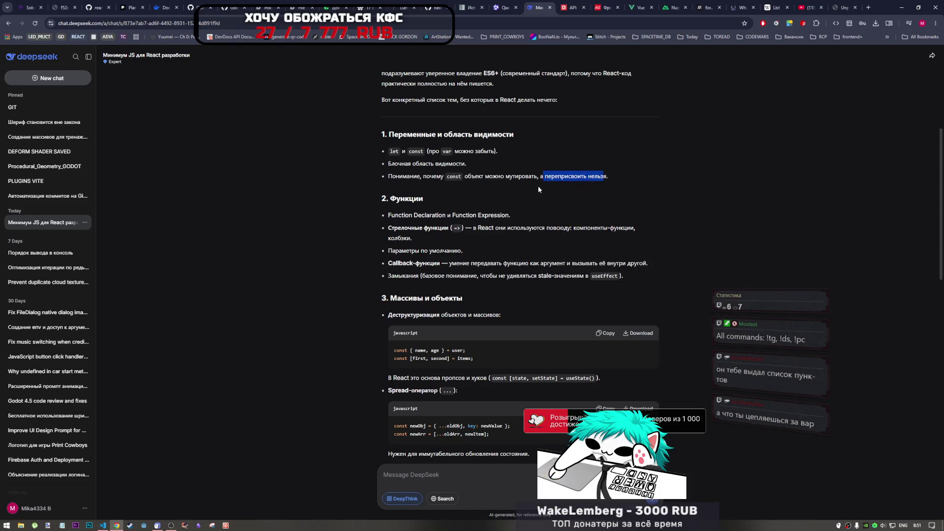
{"action": "scroll", "coordinate": [498, 219], "scroll_direction": "down", "scroll_amount": 1}
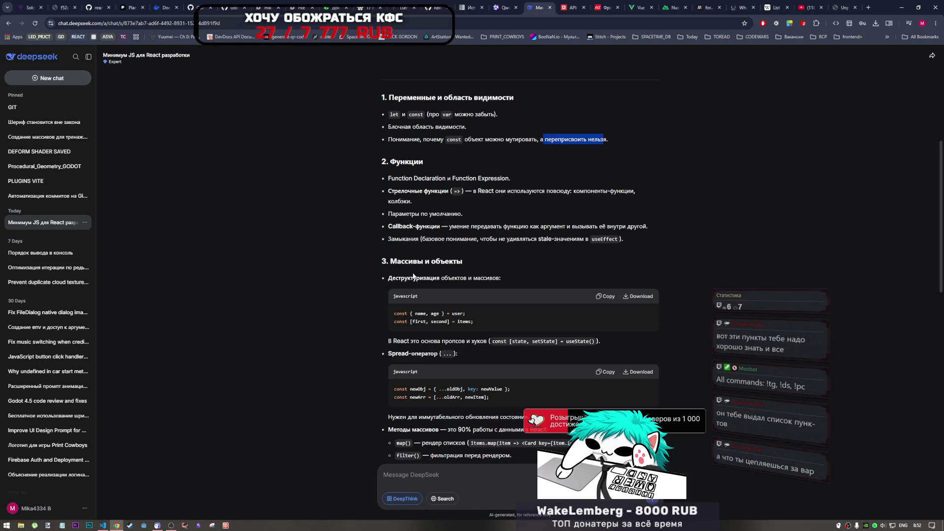
{"action": "scroll", "coordinate": [415, 279], "scroll_direction": "down", "scroll_amount": 3}
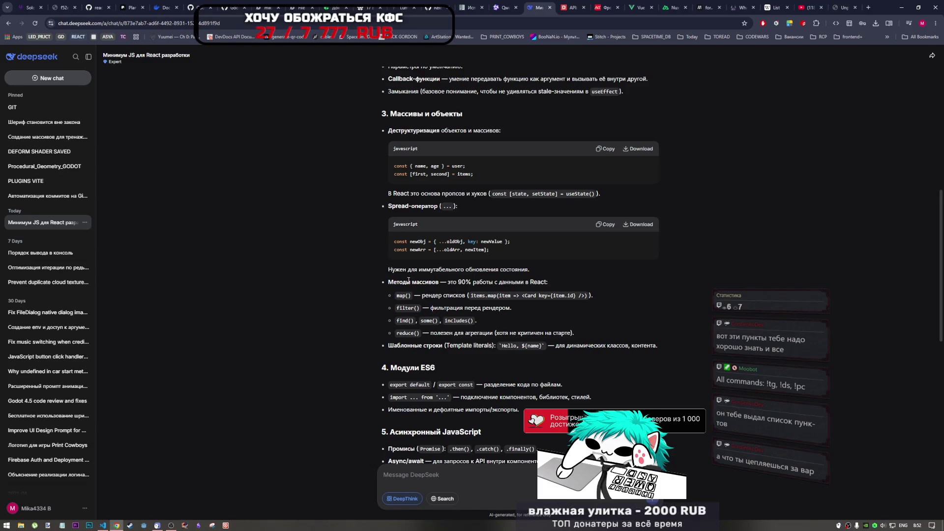
{"action": "scroll", "coordinate": [407, 282], "scroll_direction": "down", "scroll_amount": 2}
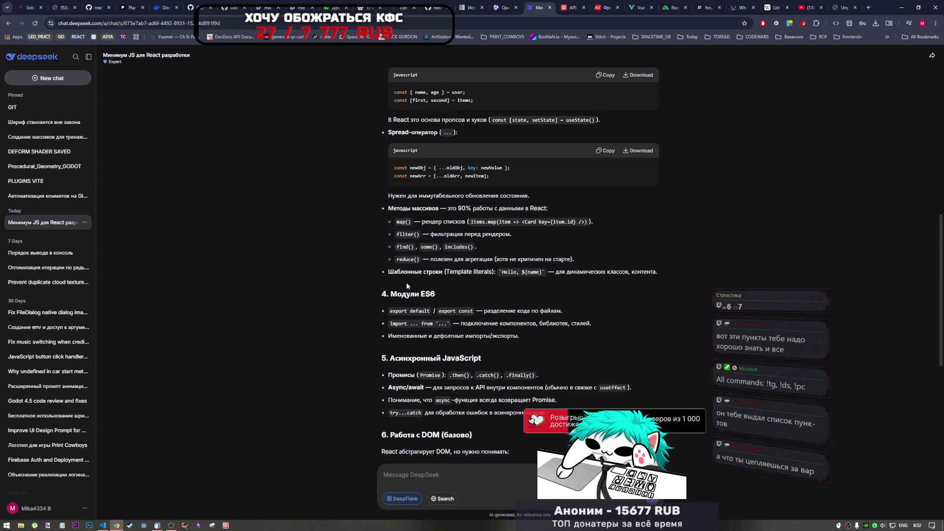
{"action": "scroll", "coordinate": [402, 278], "scroll_direction": "down", "scroll_amount": 2}
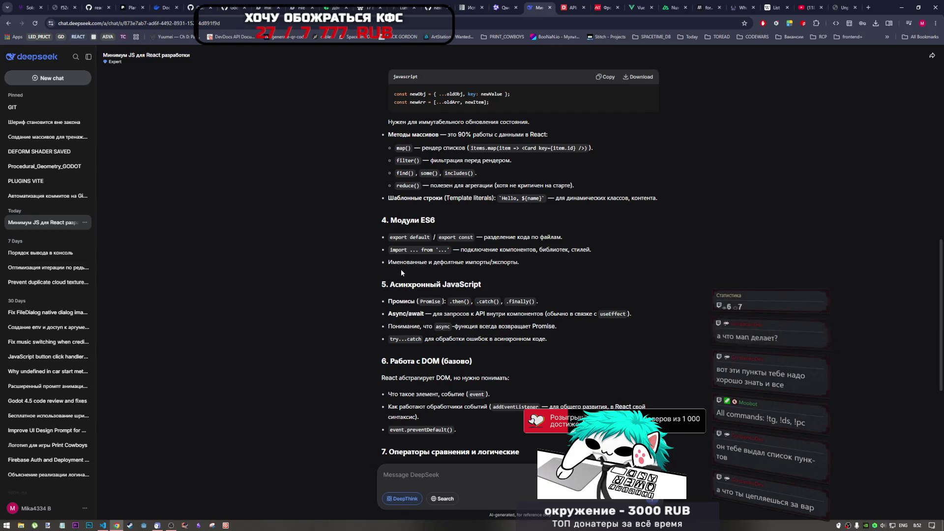
{"action": "scroll", "coordinate": [401, 271], "scroll_direction": "down", "scroll_amount": 2}
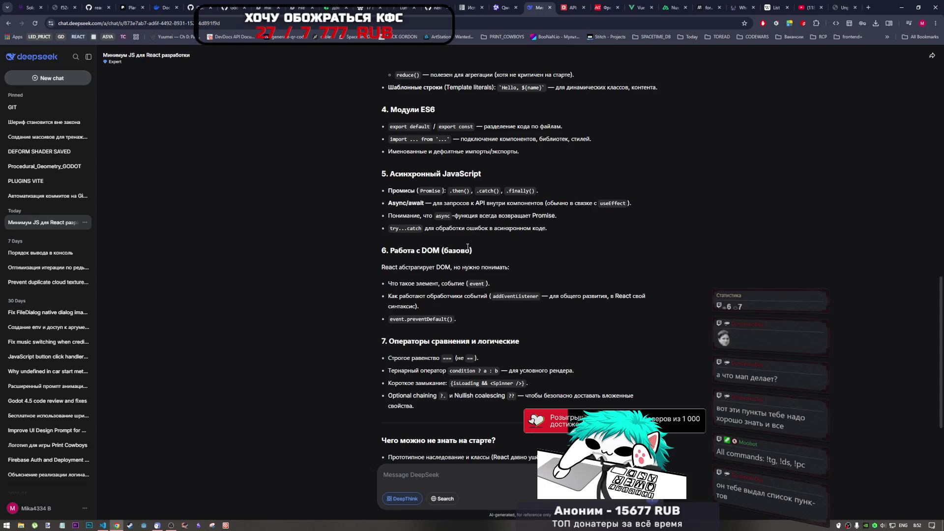
{"action": "scroll", "coordinate": [397, 230], "scroll_direction": "down", "scroll_amount": 1}
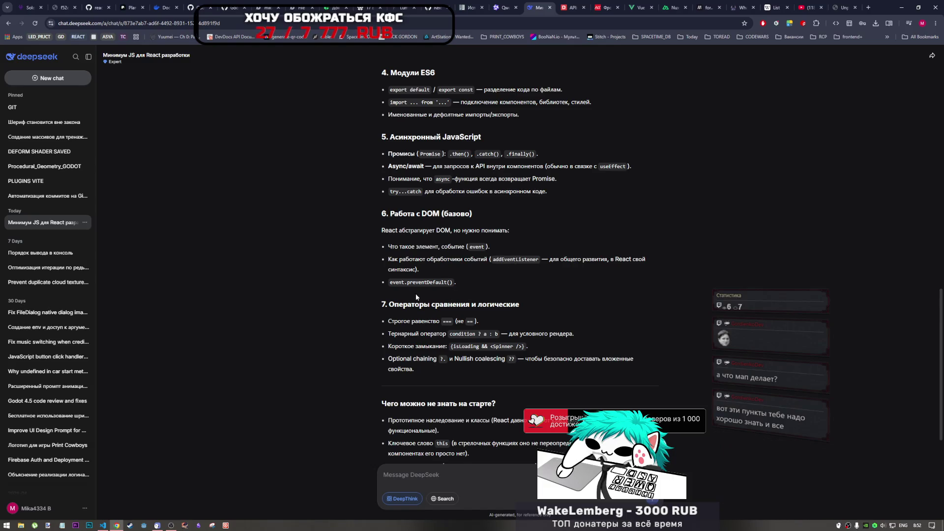
{"action": "scroll", "coordinate": [415, 293], "scroll_direction": "down", "scroll_amount": 3}
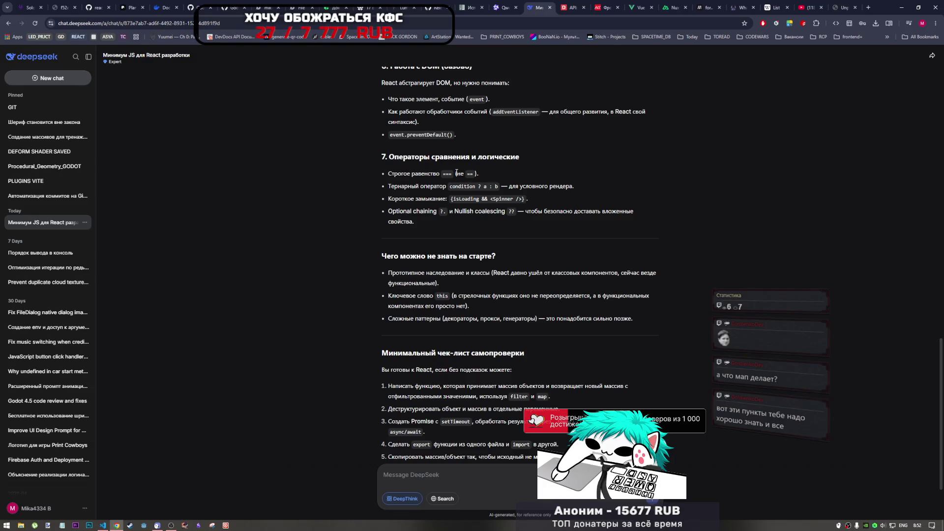
{"action": "mouse_move", "coordinate": [444, 173]}
{"action": "left_mouse_down"}
{"action": "mouse_move", "coordinate": [476, 175]}
{"action": "mouse_move", "coordinate": [439, 174]}
{"action": "left_mouse_up"}
{"action": "left_click", "coordinate": [476, 174]}
{"action": "left_click", "coordinate": [444, 174]}
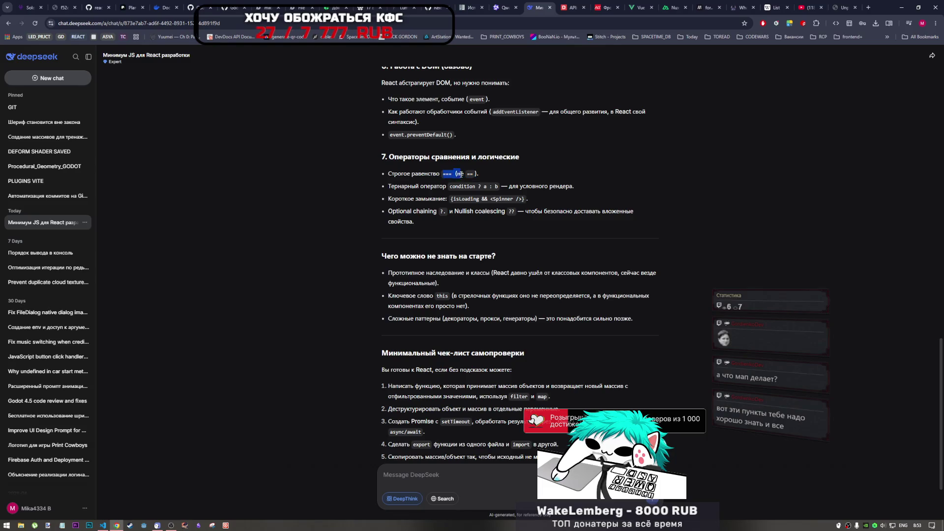
{"action": "left_click_drag", "start_coordinate": [467, 174], "coordinate": [476, 175]}
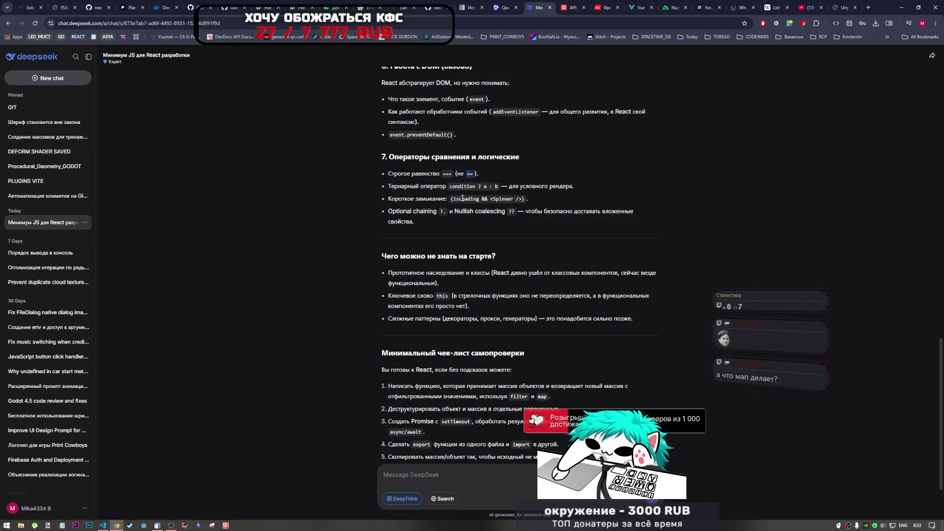
{"action": "left_click", "coordinate": [430, 181]}
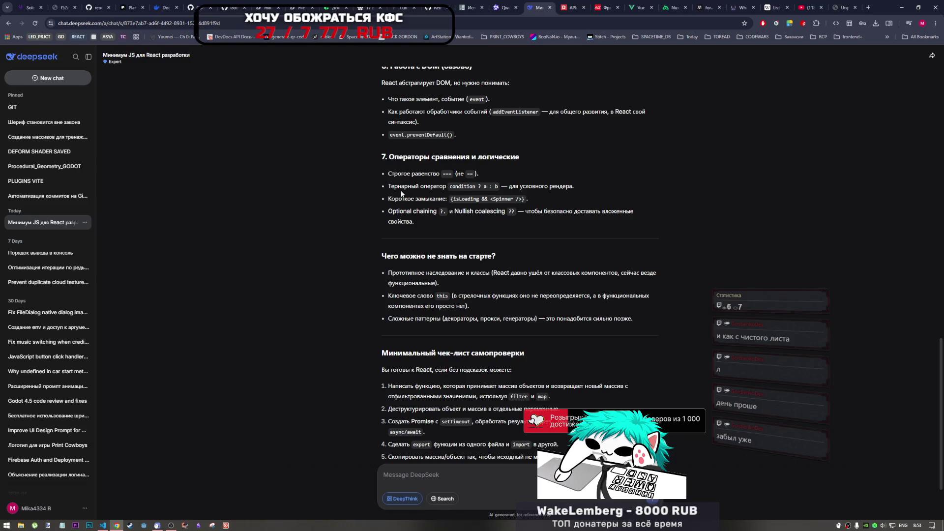
{"action": "scroll", "coordinate": [403, 199], "scroll_direction": "down", "scroll_amount": 1}
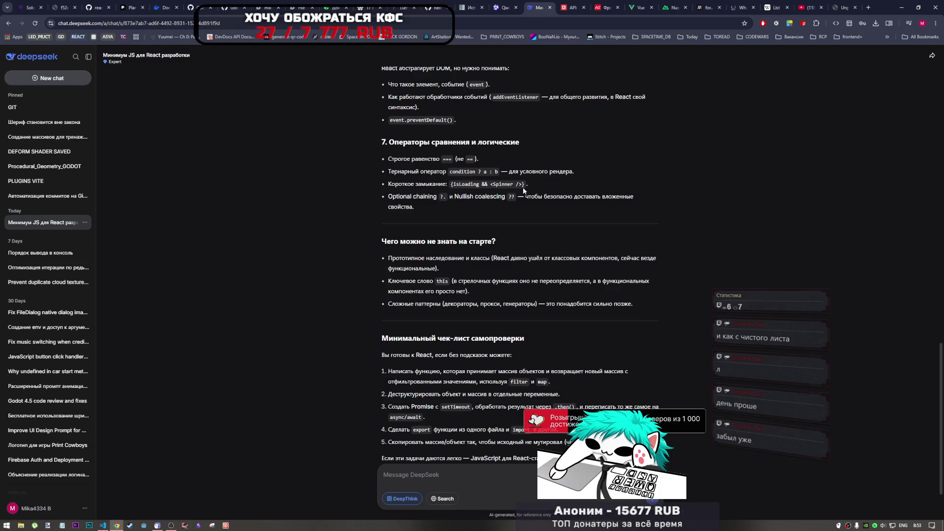
{"action": "left_click_drag", "start_coordinate": [451, 185], "coordinate": [526, 184]}
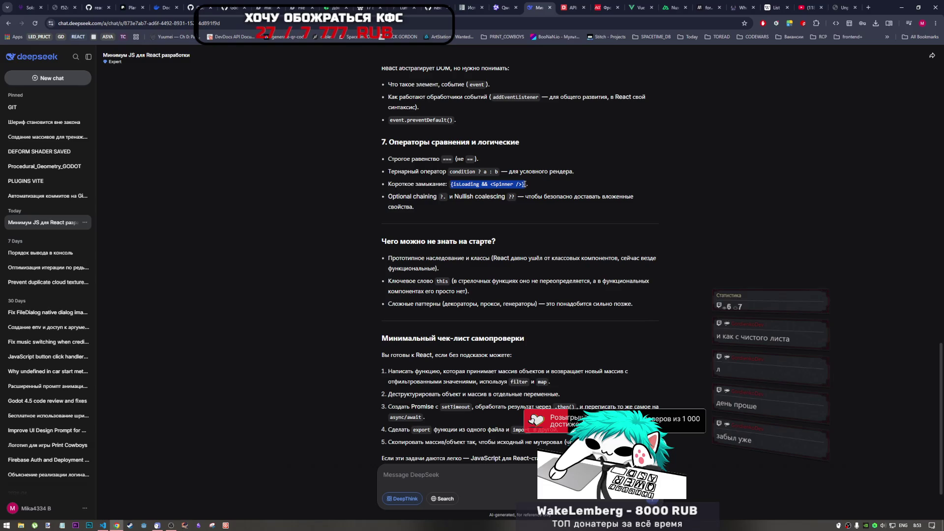
{"action": "mouse_move", "coordinate": [490, 184]}
{"action": "left_mouse_down"}
{"action": "mouse_move", "coordinate": [514, 184]}
{"action": "mouse_move", "coordinate": [490, 185]}
{"action": "left_mouse_up"}
{"action": "left_click", "coordinate": [452, 185]}
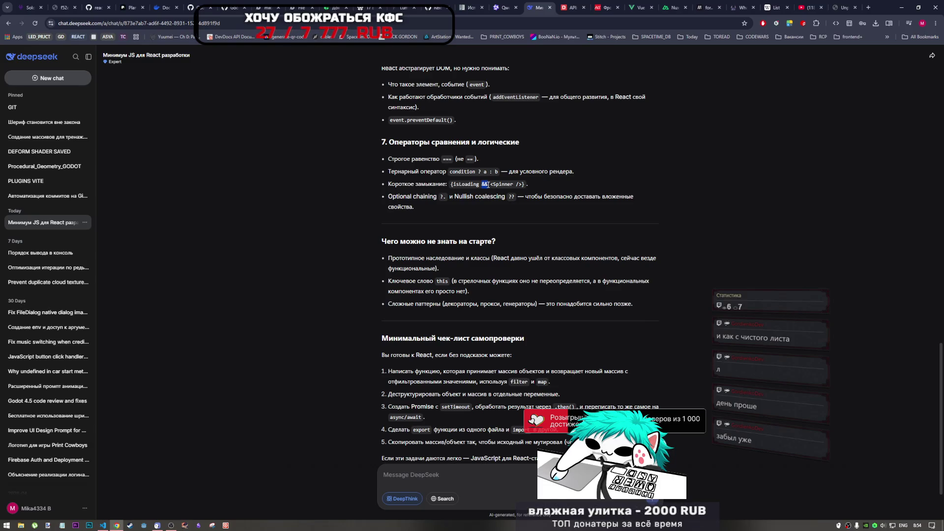
{"action": "left_click_drag", "start_coordinate": [451, 185], "coordinate": [516, 185]}
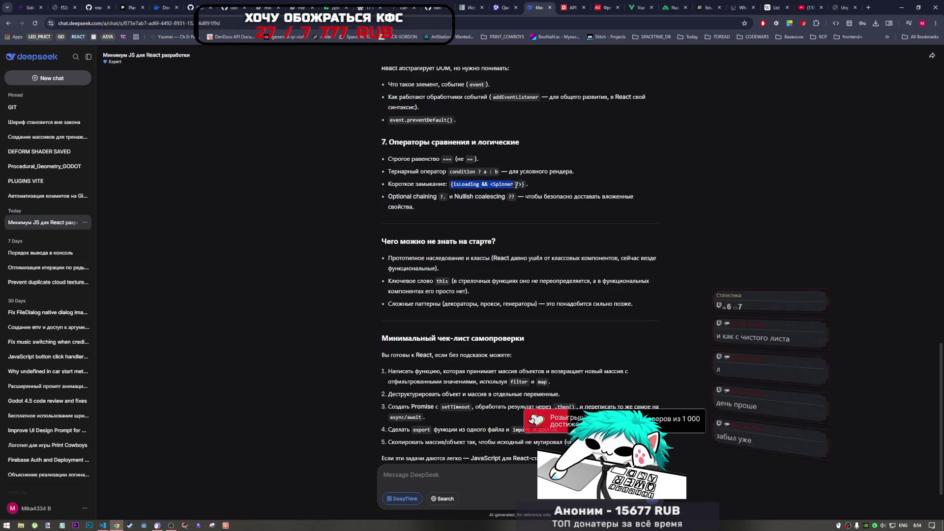
{"action": "left_click", "coordinate": [484, 196]}
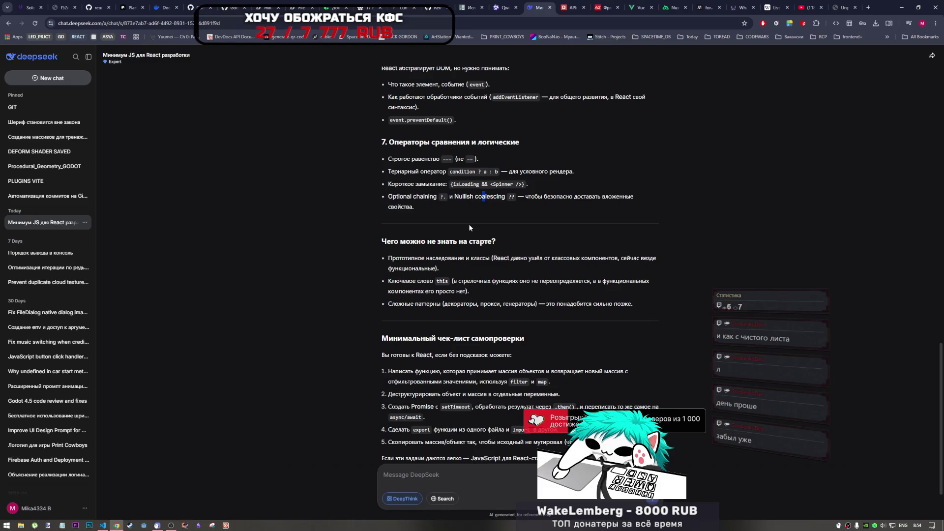
{"action": "left_click", "coordinate": [418, 206]}
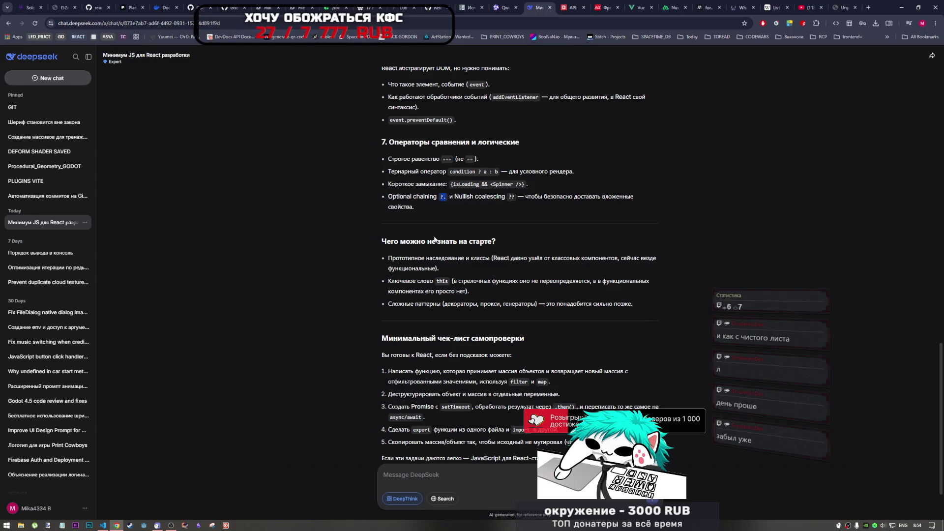
{"action": "double_click", "coordinate": [440, 197]}
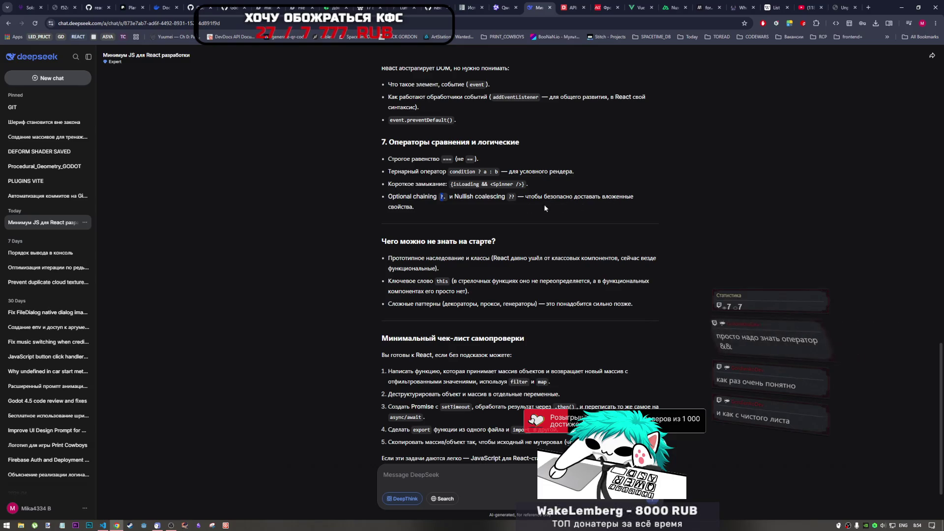
{"action": "scroll", "coordinate": [407, 267], "scroll_direction": "down", "scroll_amount": 2}
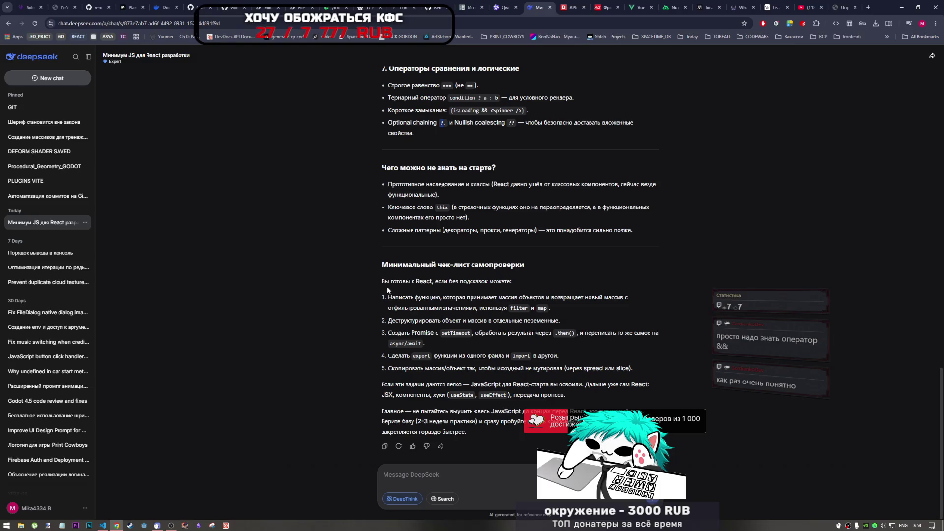
{"action": "left_click_drag", "start_coordinate": [387, 284], "coordinate": [470, 281]}
{"action": "mouse_move", "coordinate": [408, 263]}
{"action": "left_mouse_down"}
{"action": "mouse_move", "coordinate": [506, 264]}
{"action": "mouse_move", "coordinate": [560, 319]}
{"action": "mouse_move", "coordinate": [492, 305]}
{"action": "mouse_move", "coordinate": [472, 279]}
{"action": "left_mouse_up"}
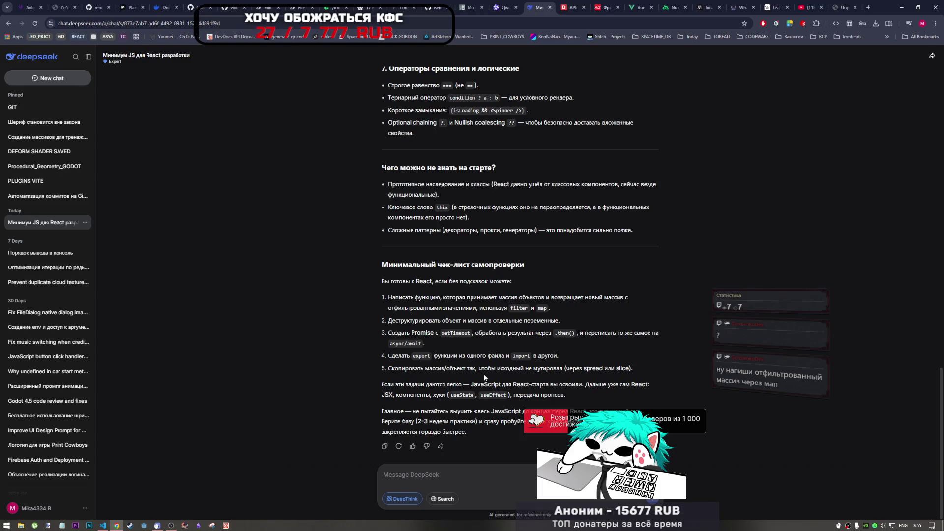
{"action": "mouse_move", "coordinate": [634, 368]}
{"action": "left_mouse_down"}
{"action": "mouse_move", "coordinate": [371, 368]}
{"action": "mouse_move", "coordinate": [386, 372]}
{"action": "left_mouse_up"}
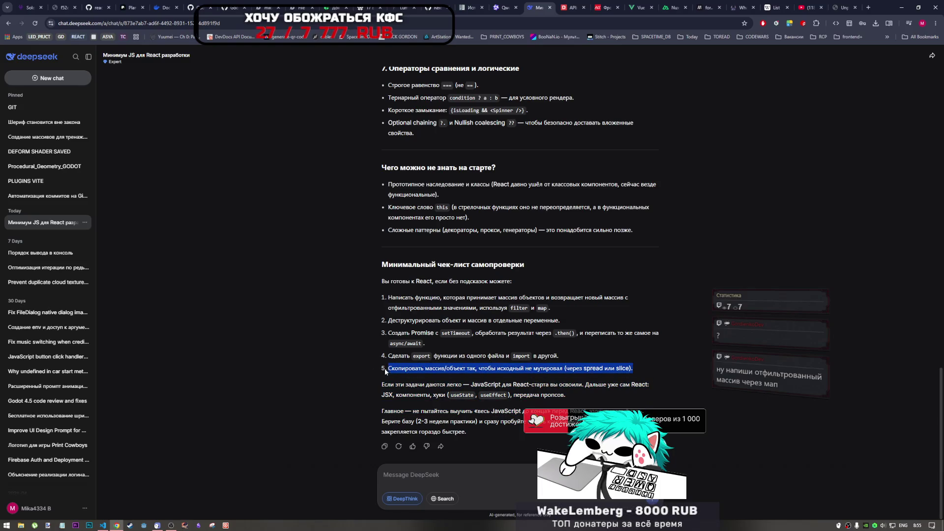
Send a follow-up 'Пример покажи' with the pasted checklist item 5 text
{"action": "left_click", "coordinate": [479, 474]}
{"action": "type", "text": "ghb"}
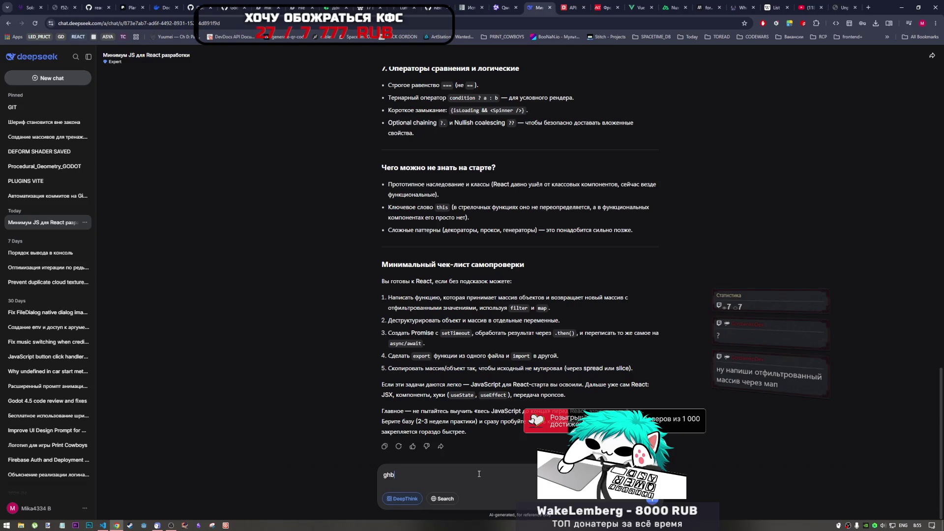
{"action": "key", "text": "BackSpace"}
{"action": "key", "text": "BackSpace"}
{"action": "key", "text": "alt+shift"}
{"action": "type", "text": "Пример покажи"}
{"action": "key", "text": "ctrl+v"}
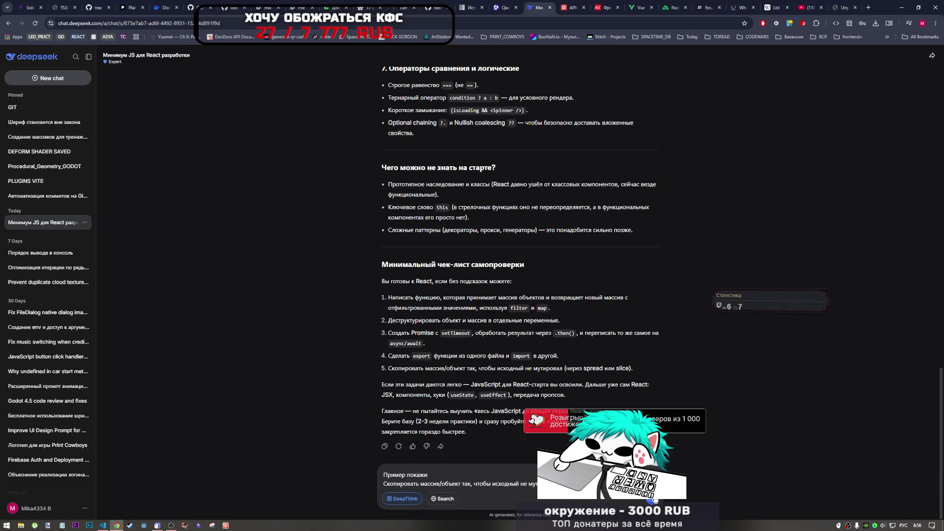
{"action": "left_click", "coordinate": [654, 500]}
Send the request and read the spread, slice and Object.assign copying examples
{"action": "left_click", "coordinate": [169, 526]}
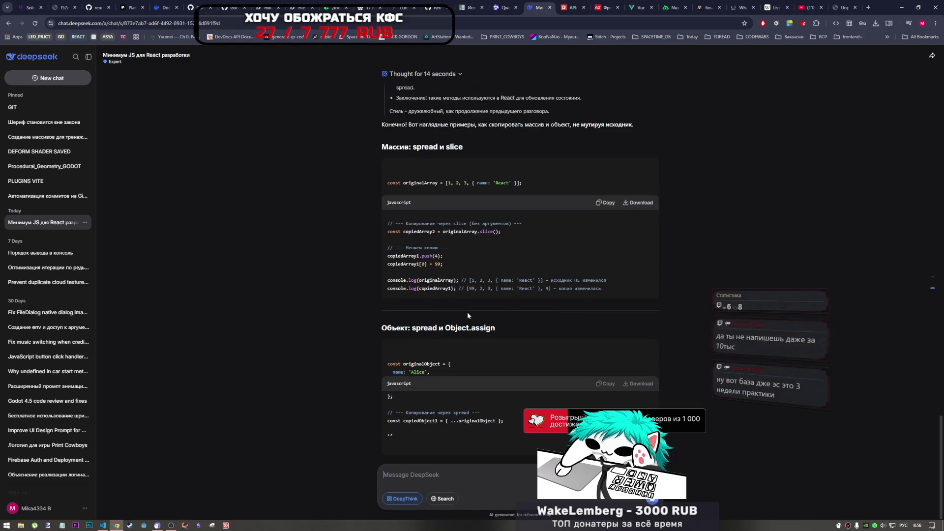
{"action": "scroll", "coordinate": [469, 315], "scroll_direction": "up", "scroll_amount": 2}
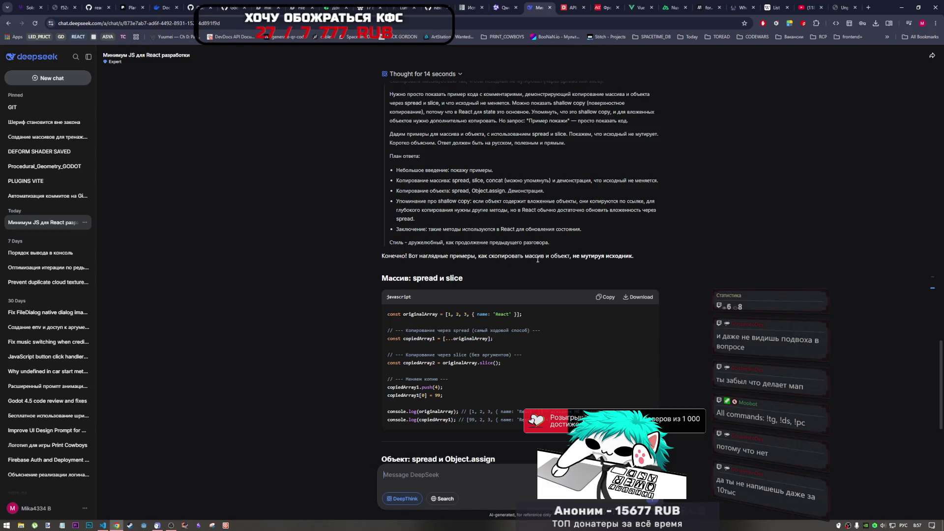
{"action": "left_click_drag", "start_coordinate": [449, 315], "coordinate": [518, 315]}
{"action": "left_click", "coordinate": [474, 314]}
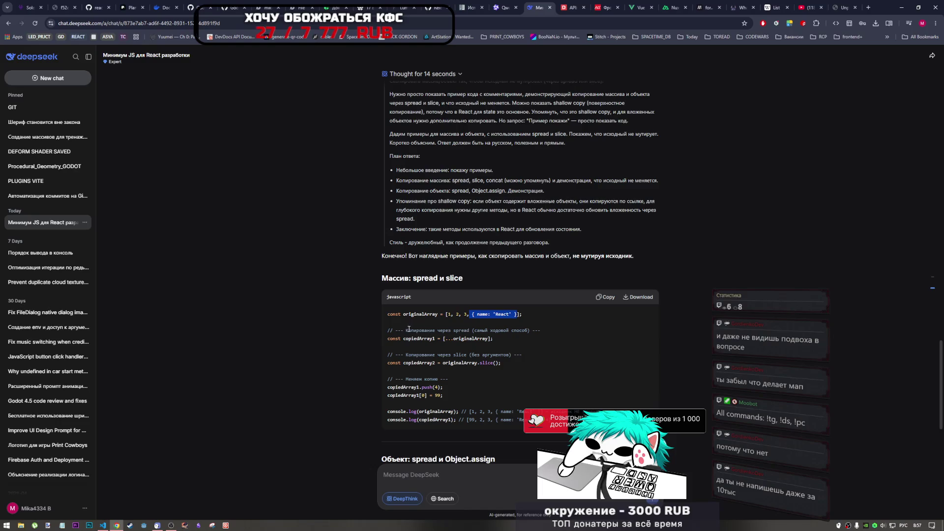
{"action": "left_click_drag", "start_coordinate": [409, 330], "coordinate": [464, 331]}
{"action": "left_click", "coordinate": [490, 336]}
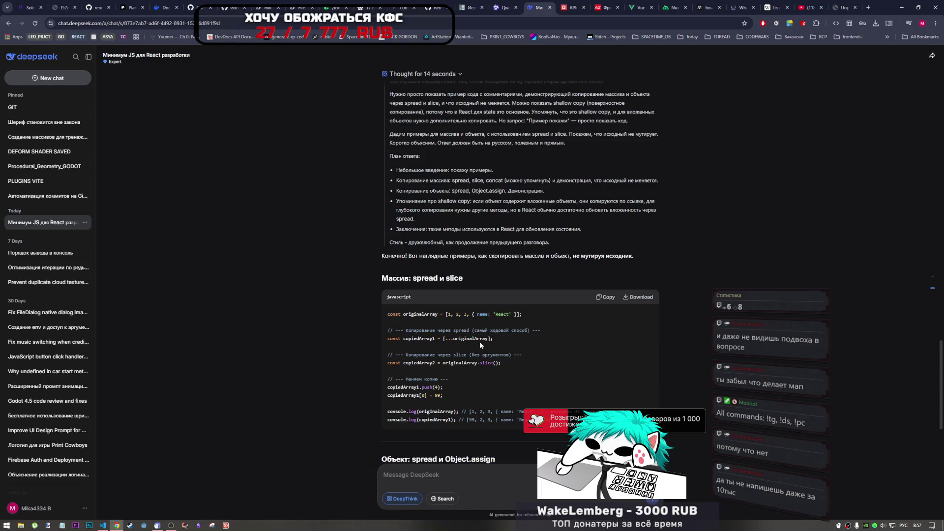
{"action": "left_click_drag", "start_coordinate": [403, 339], "coordinate": [489, 339]}
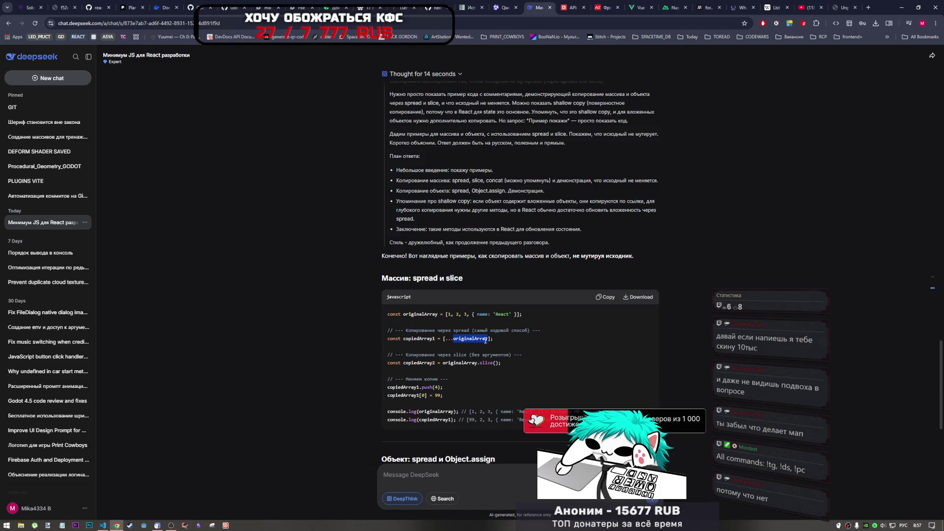
{"action": "left_click_drag", "start_coordinate": [433, 354], "coordinate": [509, 355]}
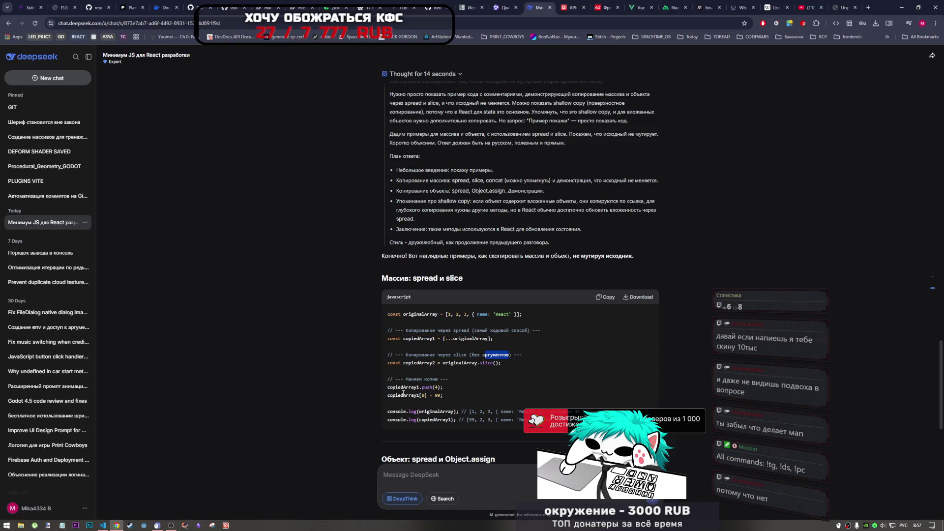
{"action": "scroll", "coordinate": [403, 393], "scroll_direction": "down", "scroll_amount": 1}
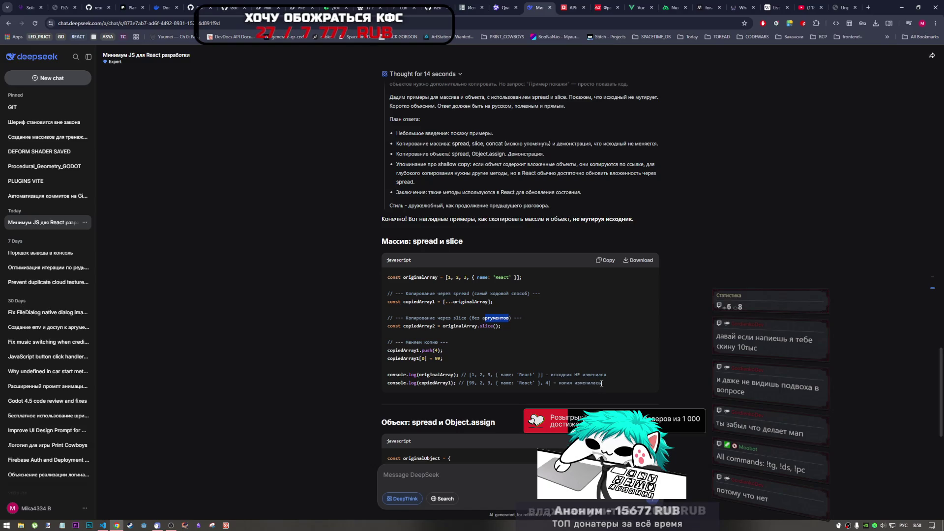
{"action": "left_click_drag", "start_coordinate": [420, 343], "coordinate": [446, 343]}
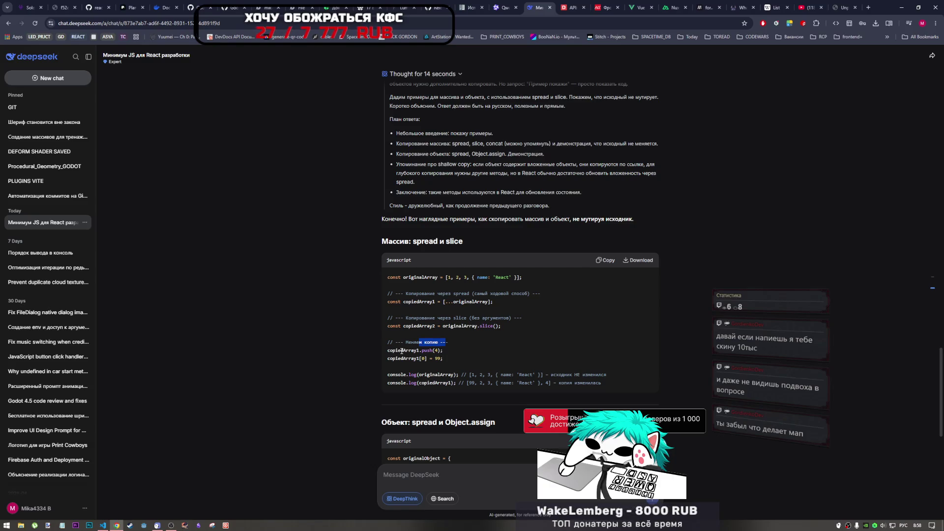
{"action": "left_click_drag", "start_coordinate": [400, 350], "coordinate": [419, 351]}
{"action": "left_click", "coordinate": [416, 288]}
{"action": "left_click_drag", "start_coordinate": [439, 302], "coordinate": [476, 301]}
{"action": "mouse_move", "coordinate": [427, 351]}
{"action": "left_mouse_down"}
{"action": "mouse_move", "coordinate": [440, 354]}
{"action": "mouse_move", "coordinate": [427, 361]}
{"action": "mouse_move", "coordinate": [480, 383]}
{"action": "left_mouse_up"}
{"action": "left_click", "coordinate": [407, 366]}
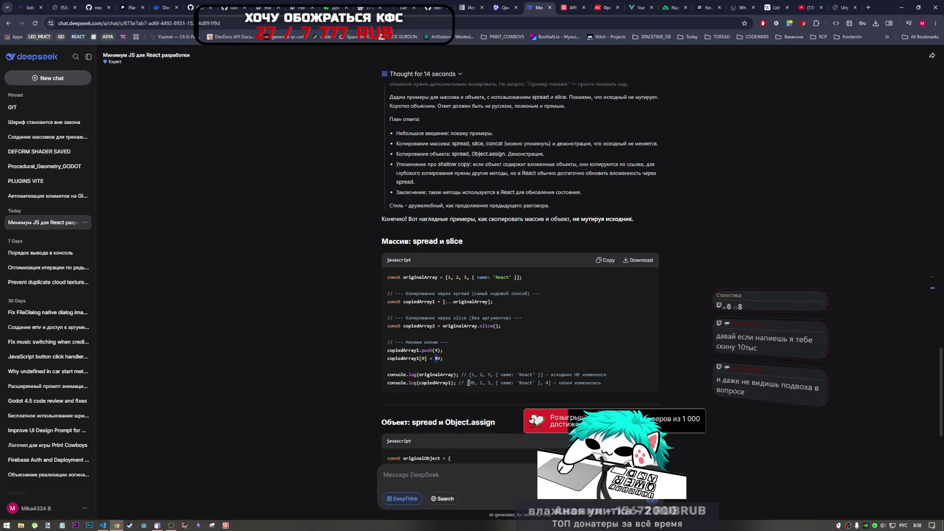
{"action": "left_click_drag", "start_coordinate": [546, 383], "coordinate": [554, 383]}
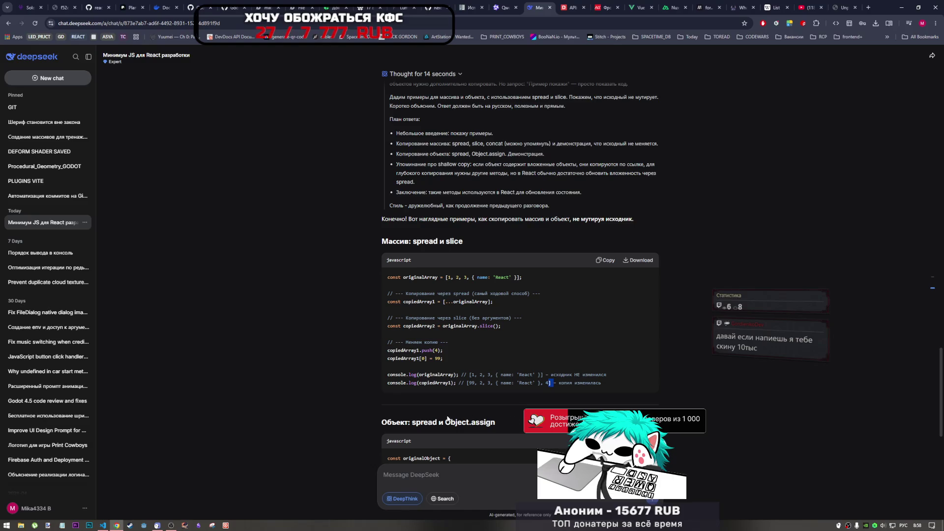
{"action": "scroll", "coordinate": [416, 412], "scroll_direction": "down", "scroll_amount": 1}
Study the object-copying example, marking the originalObject declaration and the copiedObject1 spread
{"action": "scroll", "coordinate": [417, 413], "scroll_direction": "down", "scroll_amount": 2}
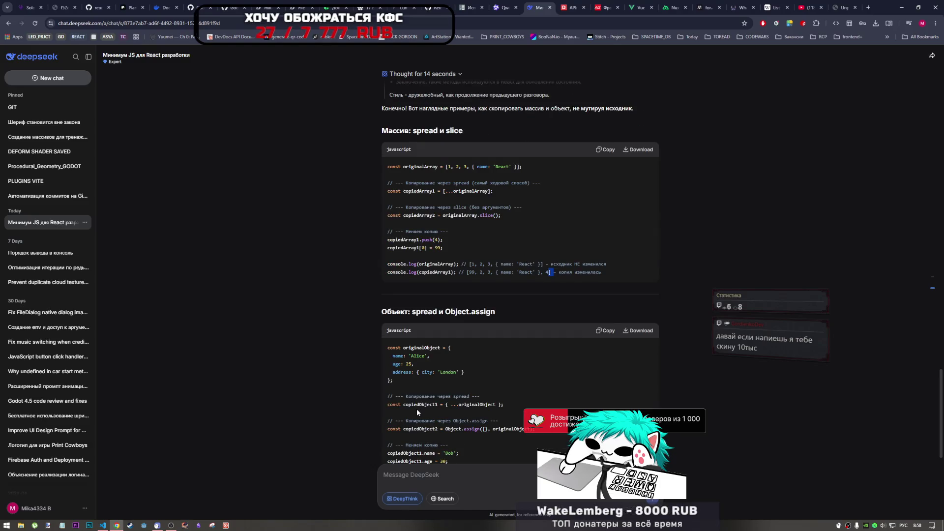
{"action": "scroll", "coordinate": [420, 391], "scroll_direction": "down", "scroll_amount": 2}
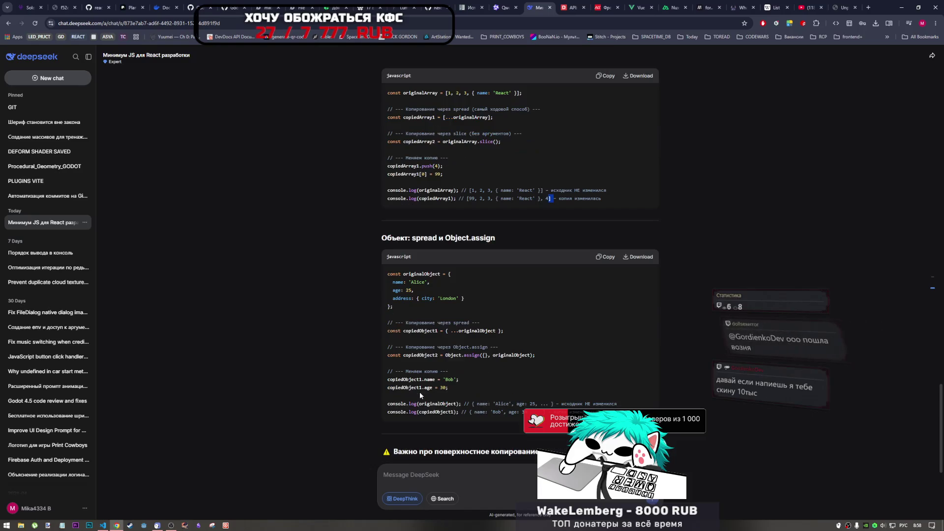
{"action": "scroll", "coordinate": [420, 392], "scroll_direction": "up", "scroll_amount": 2}
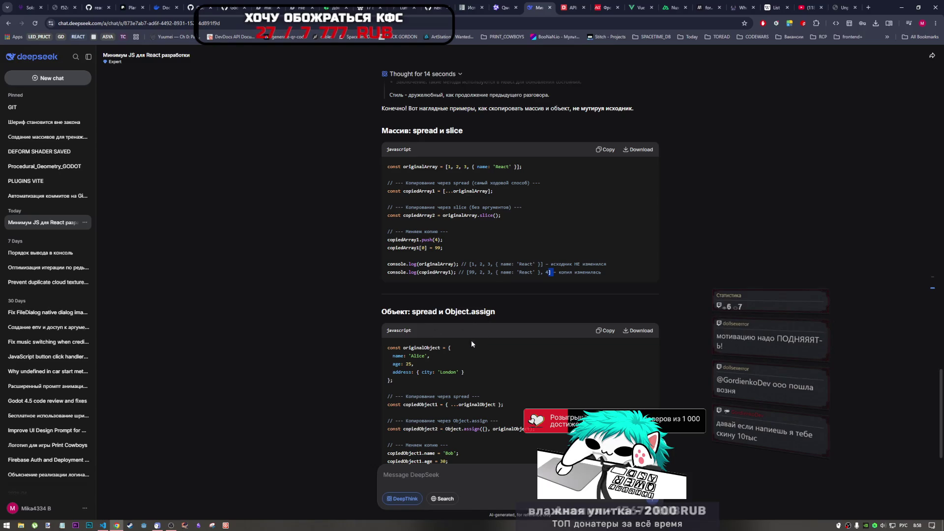
{"action": "scroll", "coordinate": [420, 408], "scroll_direction": "down", "scroll_amount": 1}
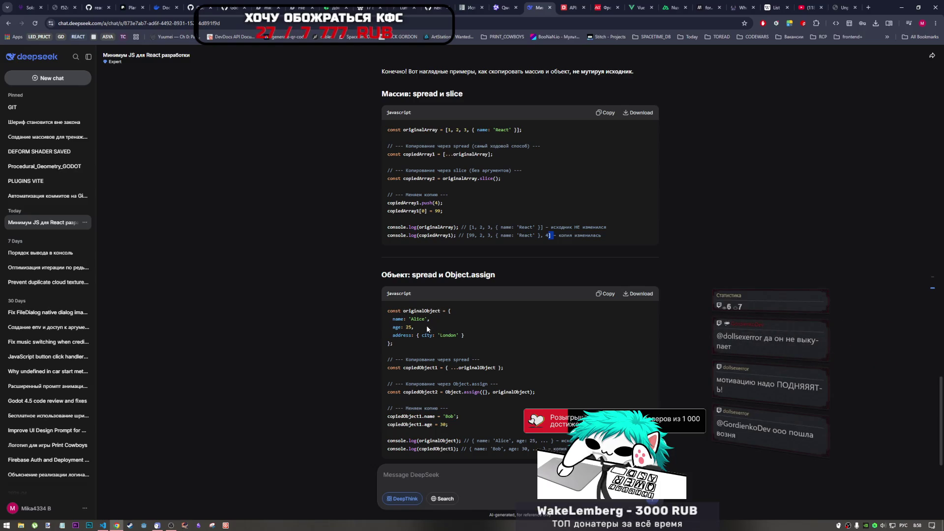
{"action": "left_click_drag", "start_coordinate": [388, 309], "coordinate": [406, 341]}
{"action": "left_click", "coordinate": [406, 342]}
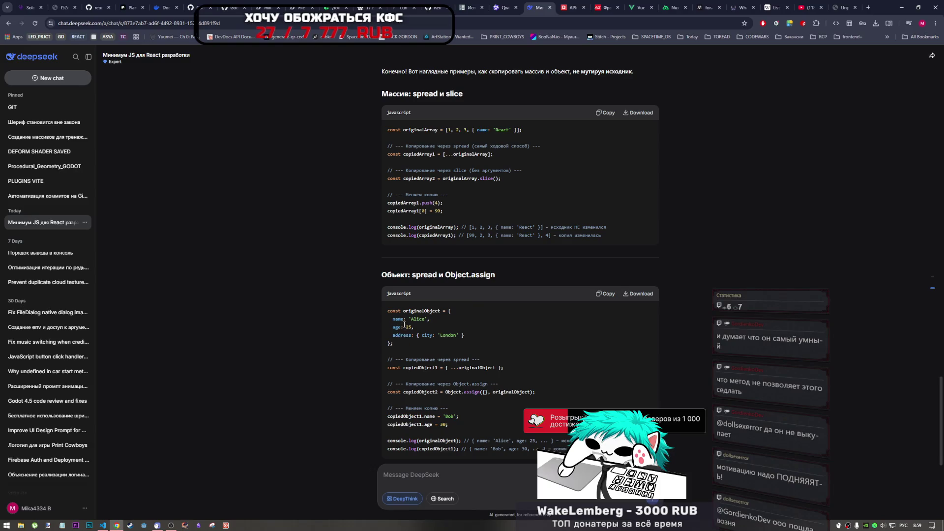
{"action": "scroll", "coordinate": [430, 292], "scroll_direction": "down", "scroll_amount": 1}
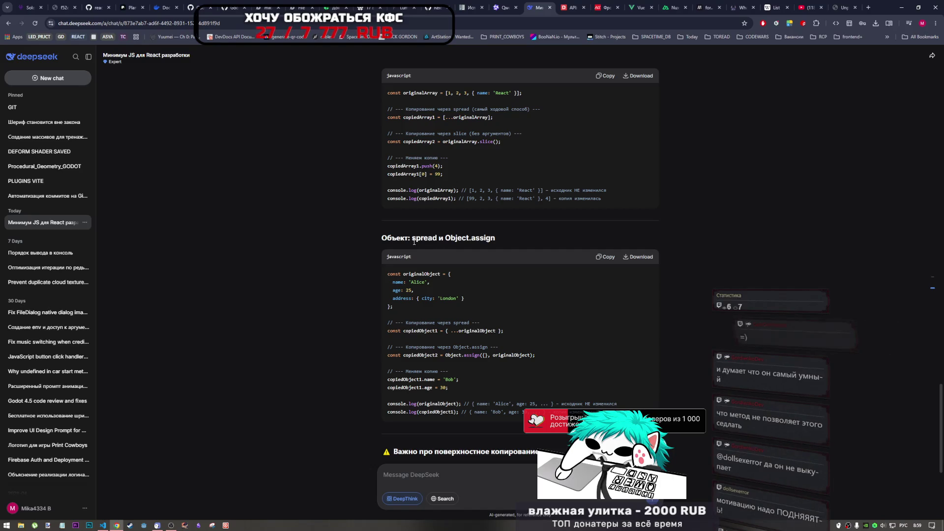
{"action": "scroll", "coordinate": [486, 247], "scroll_direction": "down", "scroll_amount": 2}
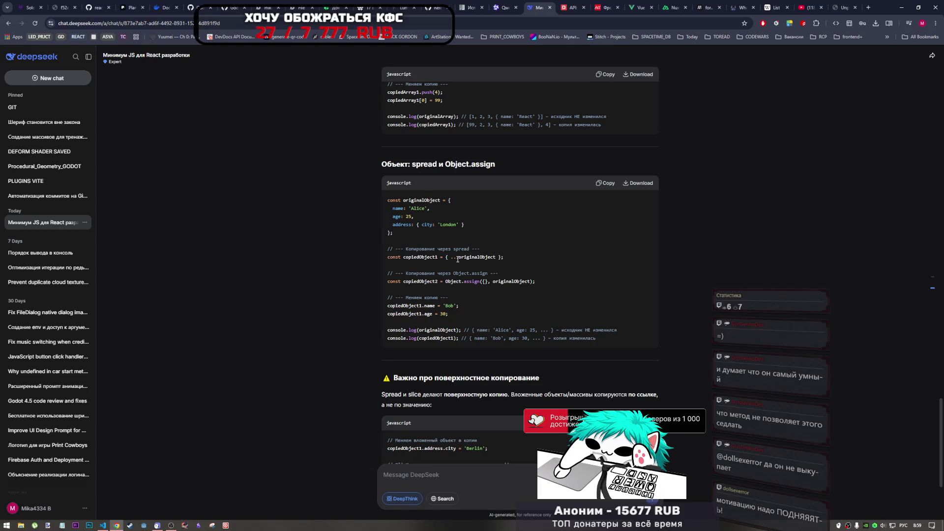
{"action": "mouse_move", "coordinate": [459, 257]}
{"action": "left_mouse_down"}
{"action": "mouse_move", "coordinate": [449, 258]}
{"action": "mouse_move", "coordinate": [495, 275]}
{"action": "mouse_move", "coordinate": [465, 282]}
{"action": "mouse_move", "coordinate": [478, 282]}
{"action": "left_mouse_up"}
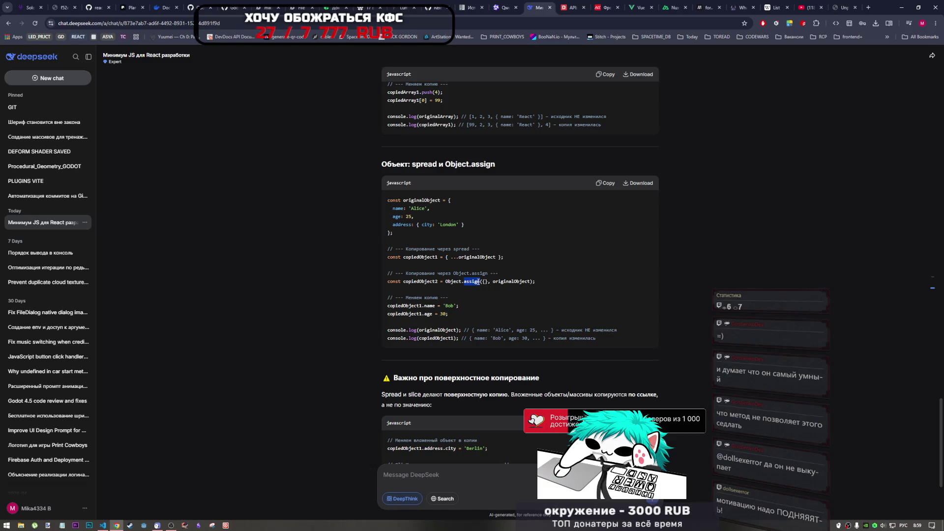
Search 'mdn assign' in a new tab and open MDN's Object.assign() page
{"action": "left_click", "coordinate": [868, 7]}
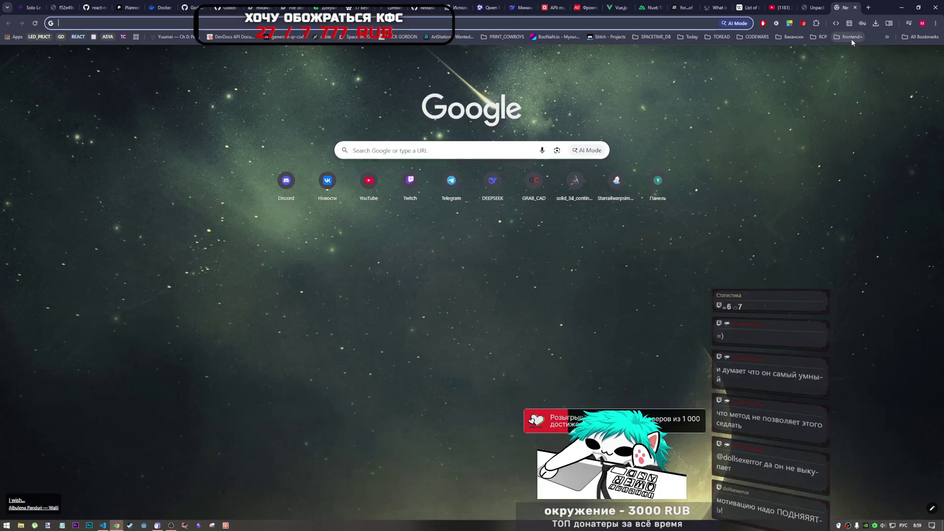
{"action": "type", "text": "local"}
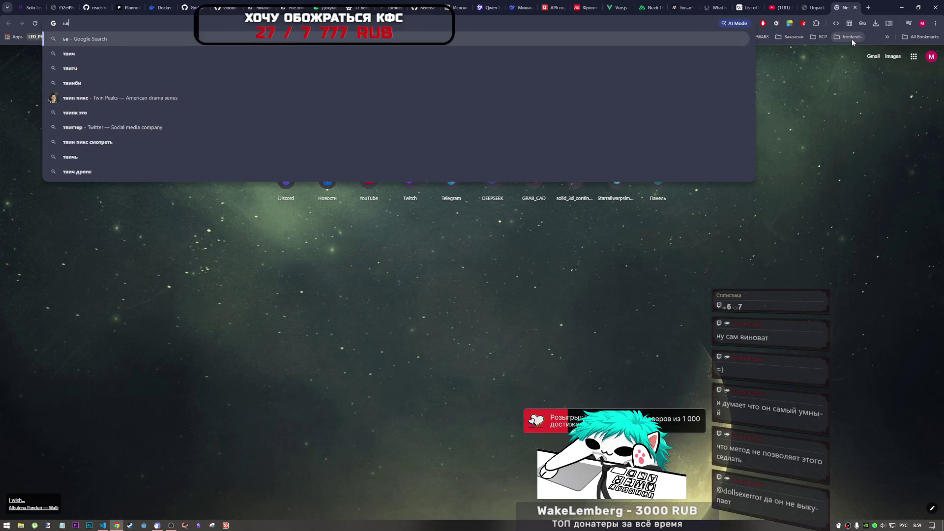
{"action": "key", "text": "Escape"}
{"action": "type", "text": "mdn assign"}
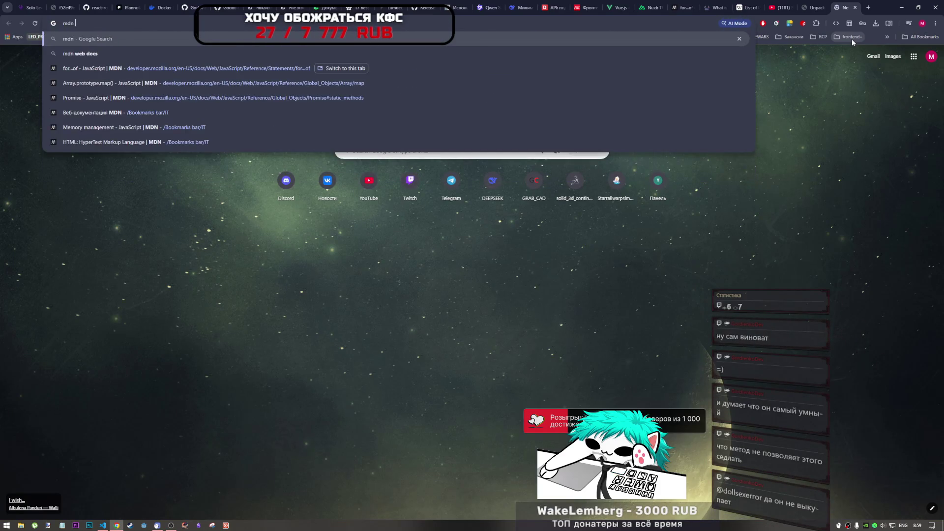
{"action": "key", "text": "Return"}
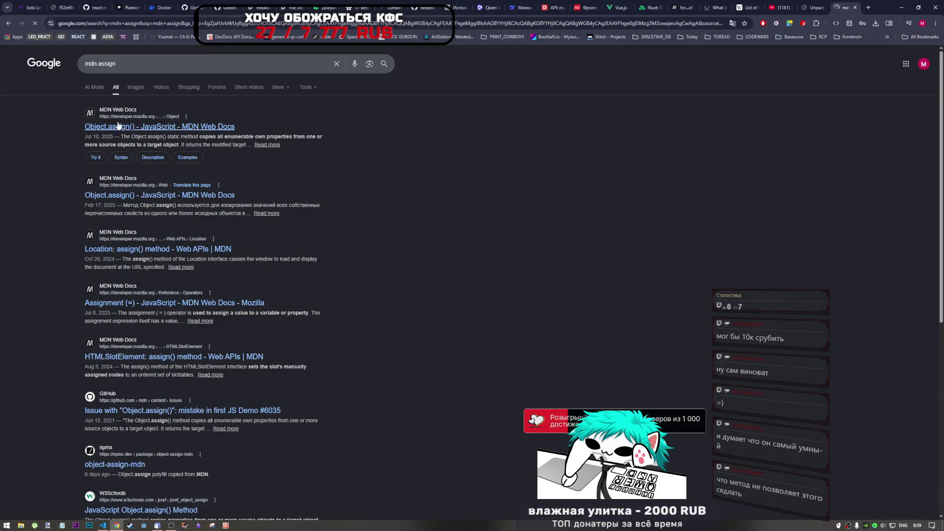
{"action": "left_click", "coordinate": [117, 128]}
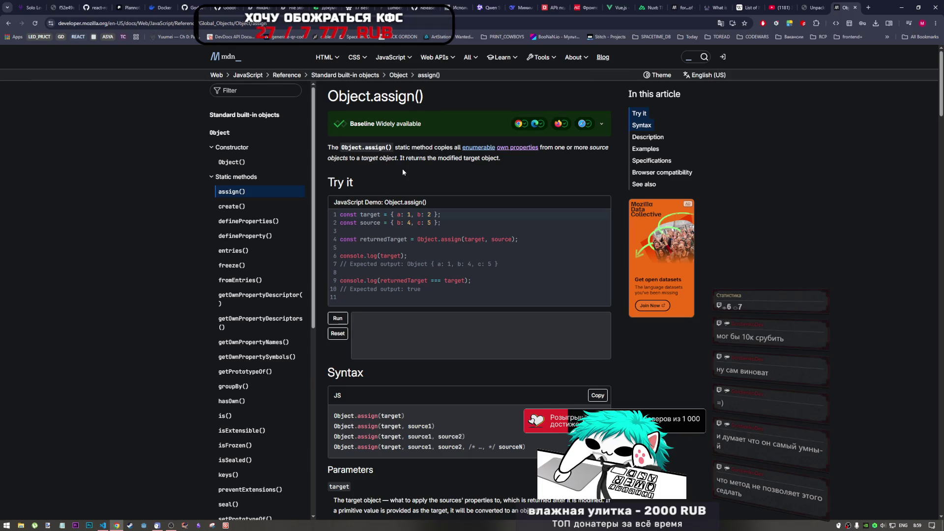
Read the Object.assign() reference, highlighting the sentence about returning the target object
{"action": "double_click", "coordinate": [400, 159]}
{"action": "mouse_move", "coordinate": [403, 160]}
{"action": "left_mouse_down"}
{"action": "mouse_move", "coordinate": [500, 159]}
{"action": "mouse_move", "coordinate": [328, 150]}
{"action": "left_mouse_up"}
{"action": "left_click", "coordinate": [506, 163]}
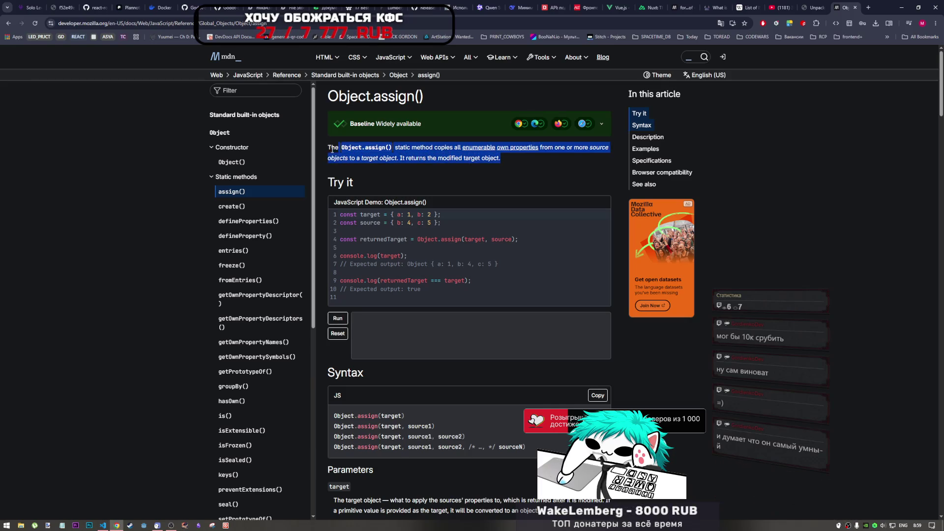
{"action": "left_click", "coordinate": [329, 151]}
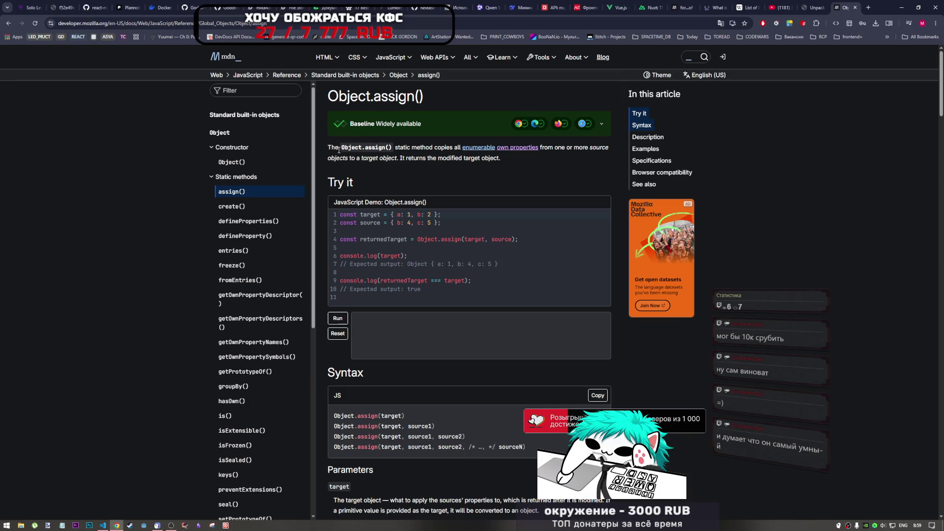
{"action": "mouse_move", "coordinate": [504, 158]}
{"action": "left_mouse_down"}
{"action": "mouse_move", "coordinate": [342, 156]}
{"action": "mouse_move", "coordinate": [329, 148]}
{"action": "left_mouse_up"}
{"action": "left_click", "coordinate": [353, 165]}
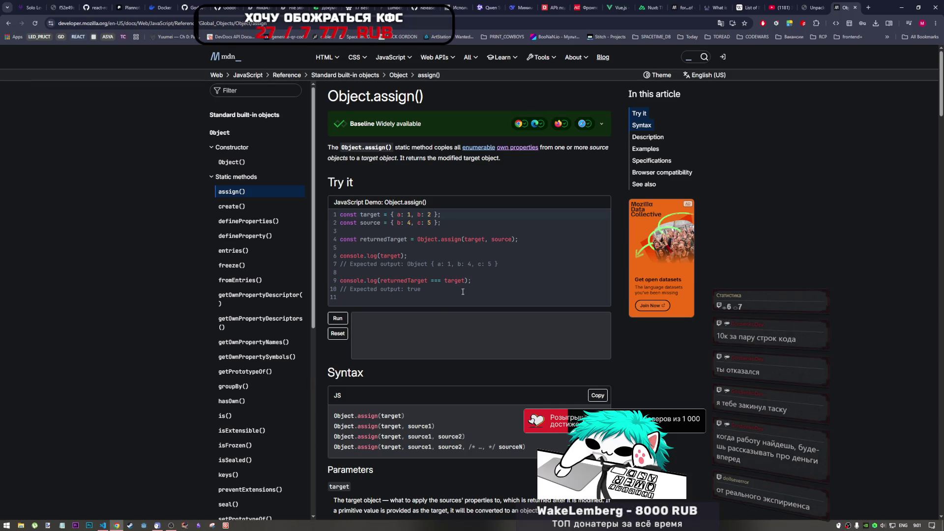
{"action": "scroll", "coordinate": [406, 338], "scroll_direction": "down", "scroll_amount": 1}
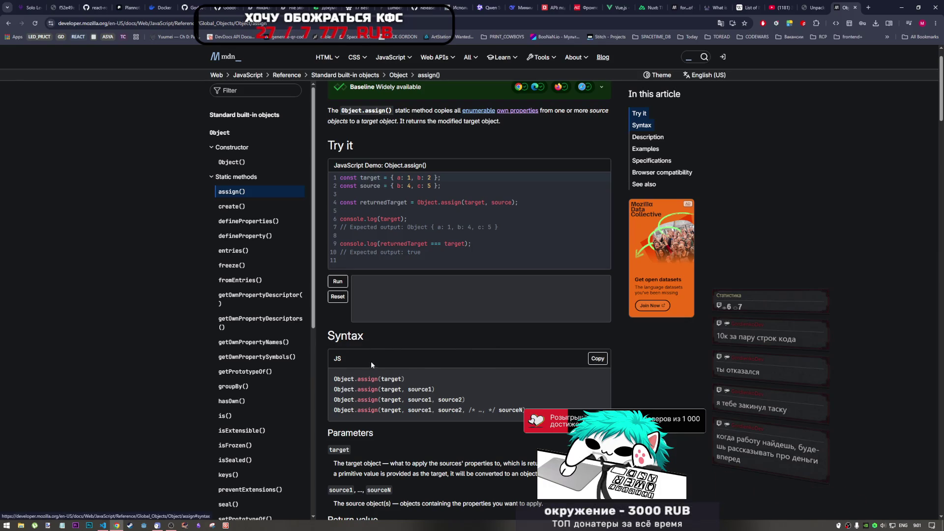
{"action": "scroll", "coordinate": [369, 365], "scroll_direction": "down", "scroll_amount": 4}
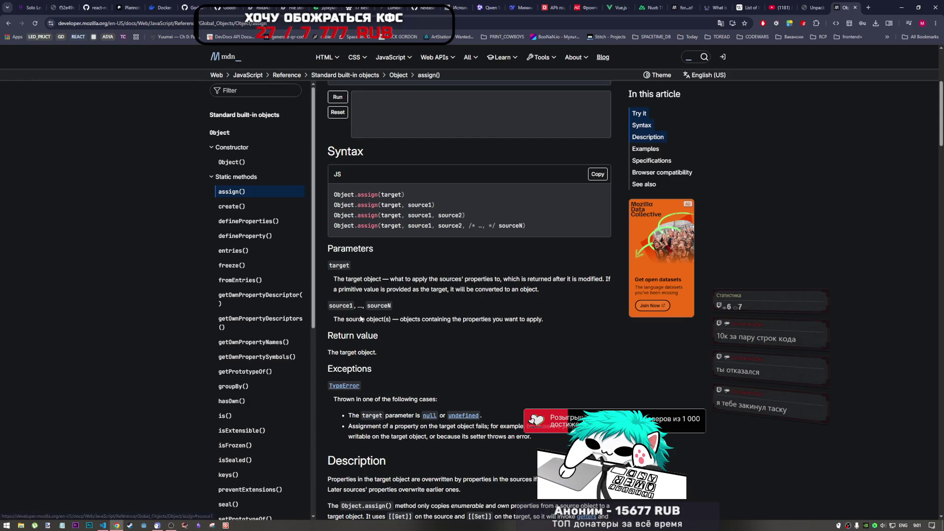
{"action": "scroll", "coordinate": [406, 346], "scroll_direction": "up", "scroll_amount": 5}
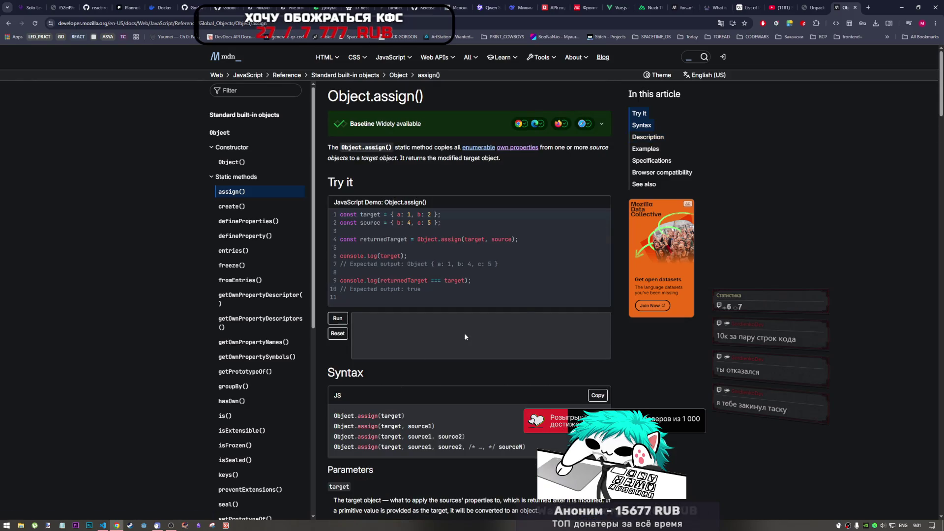
Go back and close the search tab, returning to the DeepSeek chat
{"action": "left_click", "coordinate": [8, 23]}
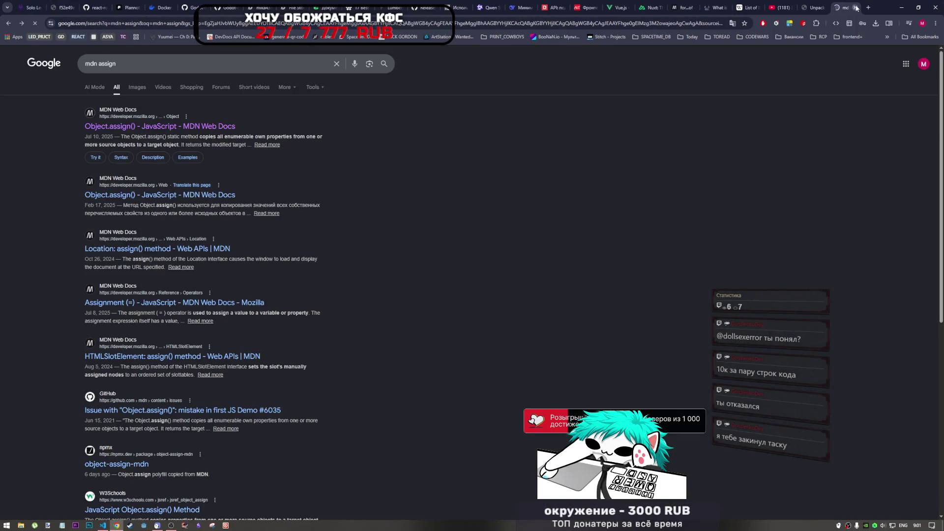
{"action": "key", "text": "ctrl+w"}
{"action": "scroll", "coordinate": [477, 336], "scroll_direction": "down", "scroll_amount": 2}
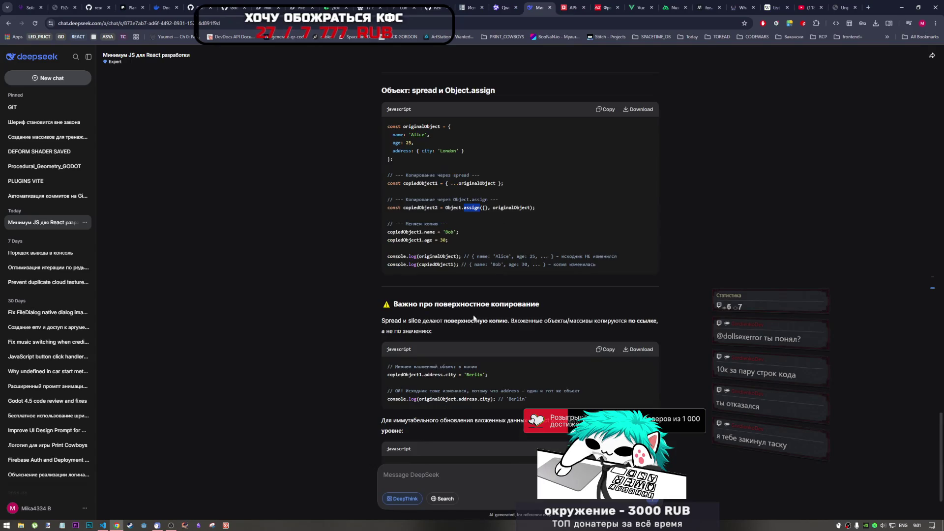
{"action": "left_click", "coordinate": [494, 209]}
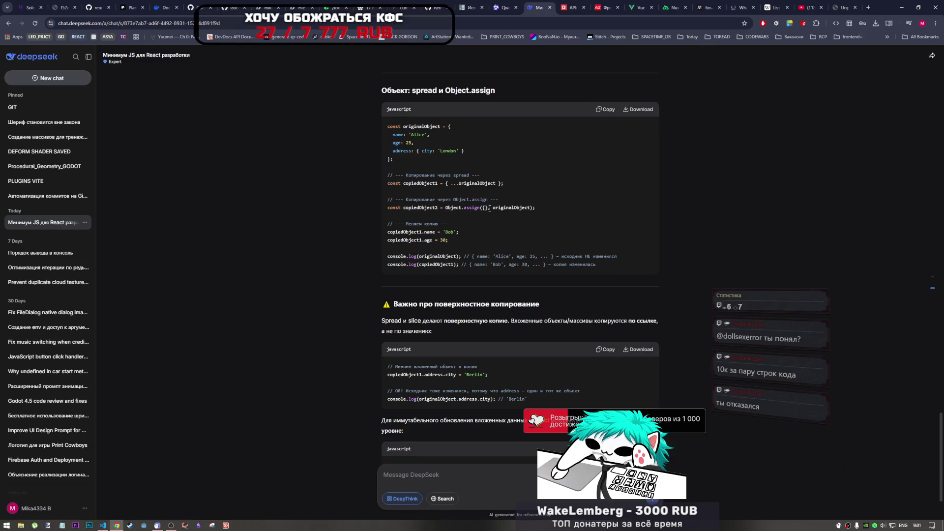
{"action": "double_click", "coordinate": [489, 209]}
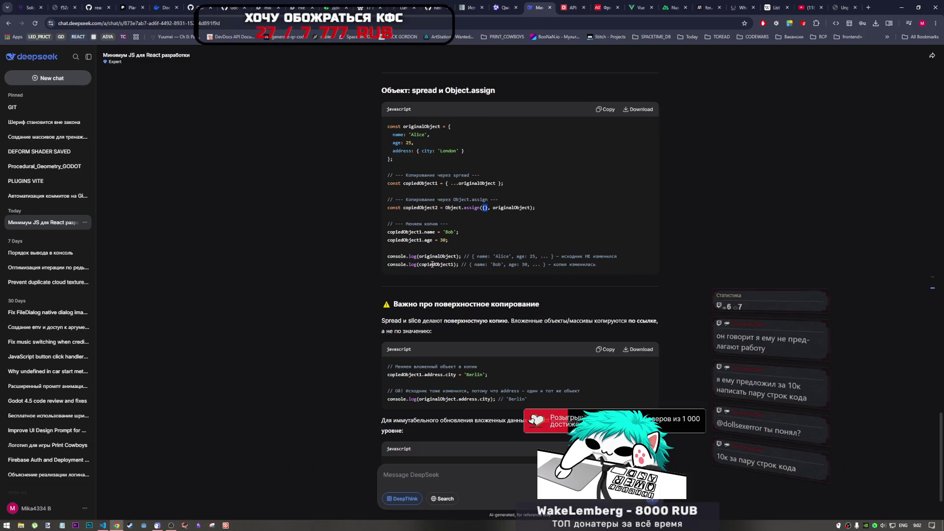
{"action": "left_click_drag", "start_coordinate": [433, 208], "coordinate": [444, 208]}
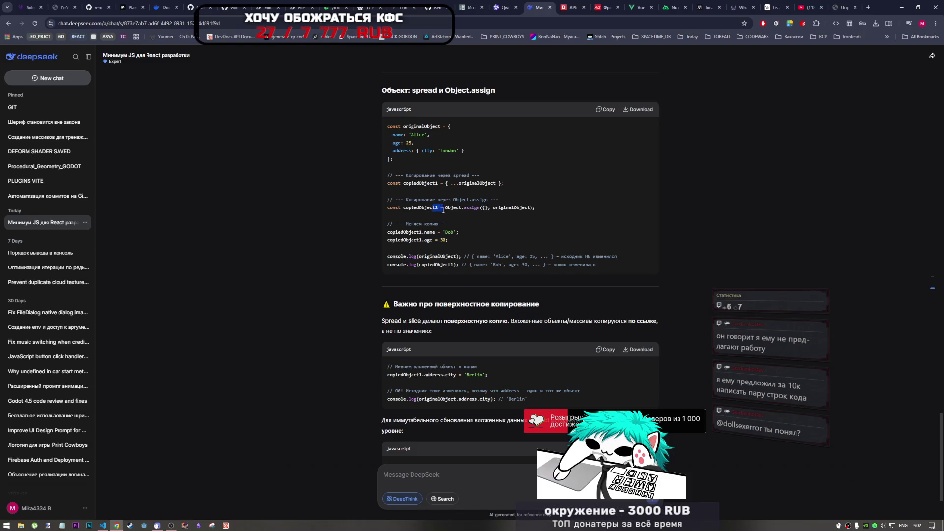
{"action": "left_click", "coordinate": [444, 209]}
{"action": "left_click_drag", "start_coordinate": [411, 126], "coordinate": [440, 127]}
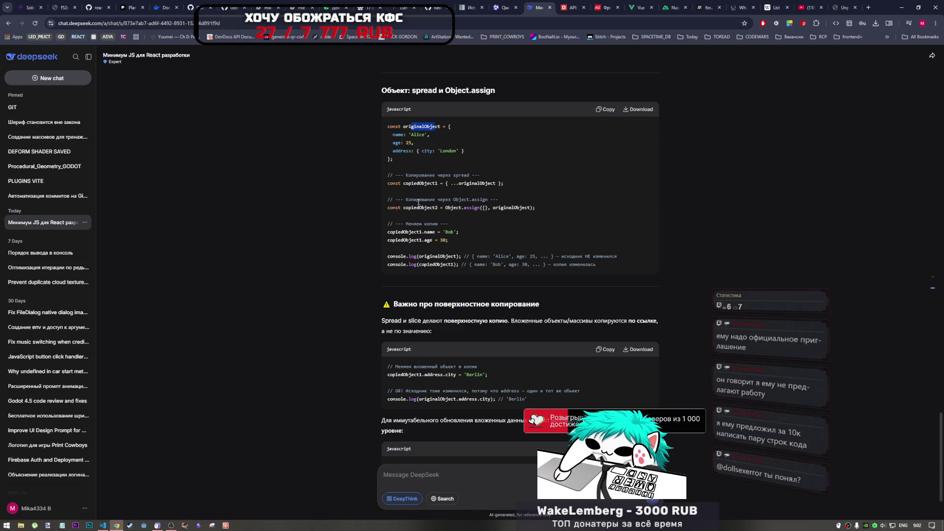
{"action": "scroll", "coordinate": [417, 246], "scroll_direction": "down", "scroll_amount": 2}
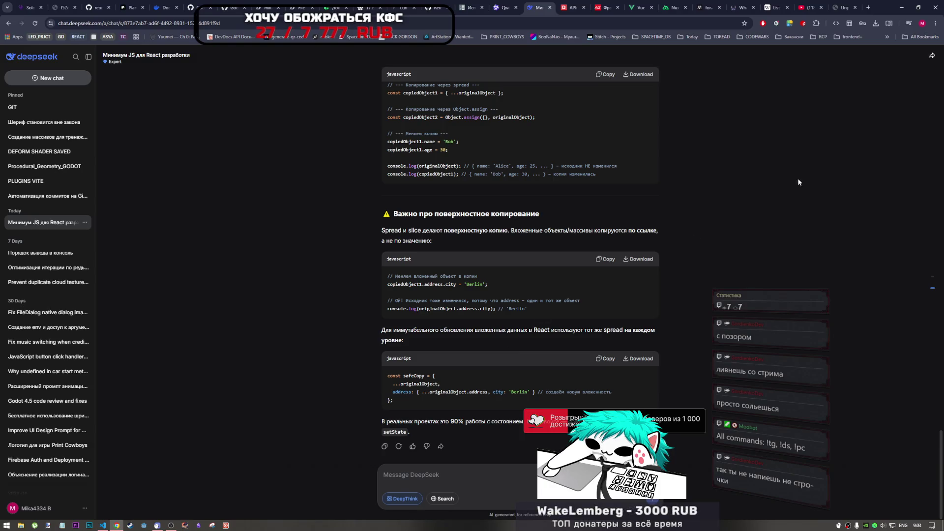
{"action": "left_click", "coordinate": [853, 4]}
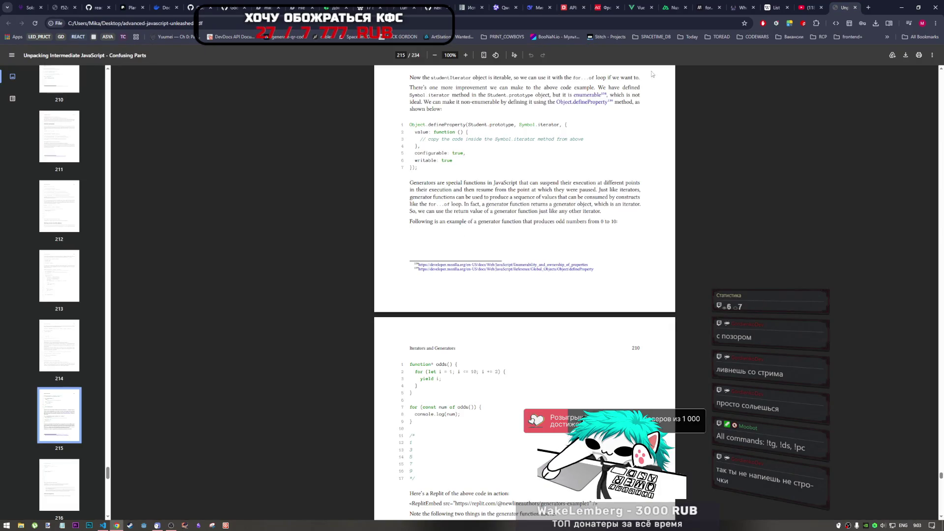
{"action": "left_click", "coordinate": [484, 56]}
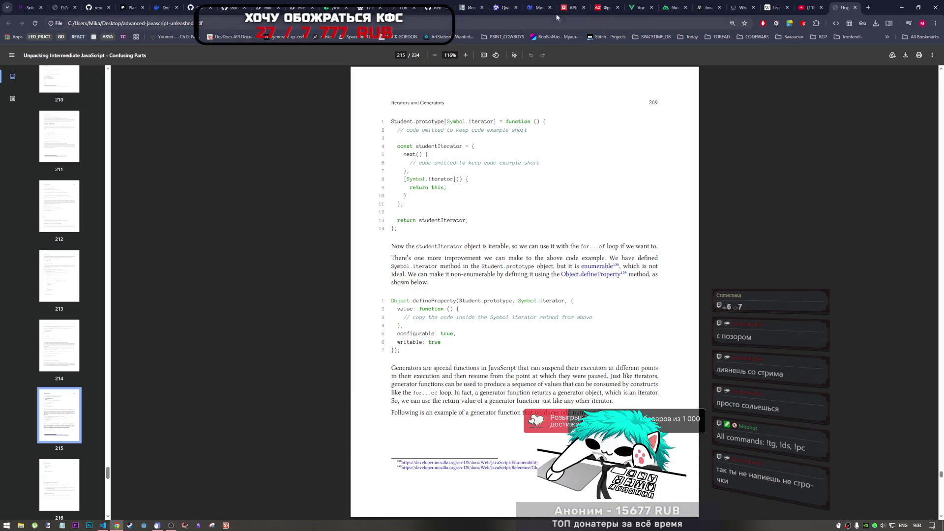
{"action": "left_click", "coordinate": [535, 6]}
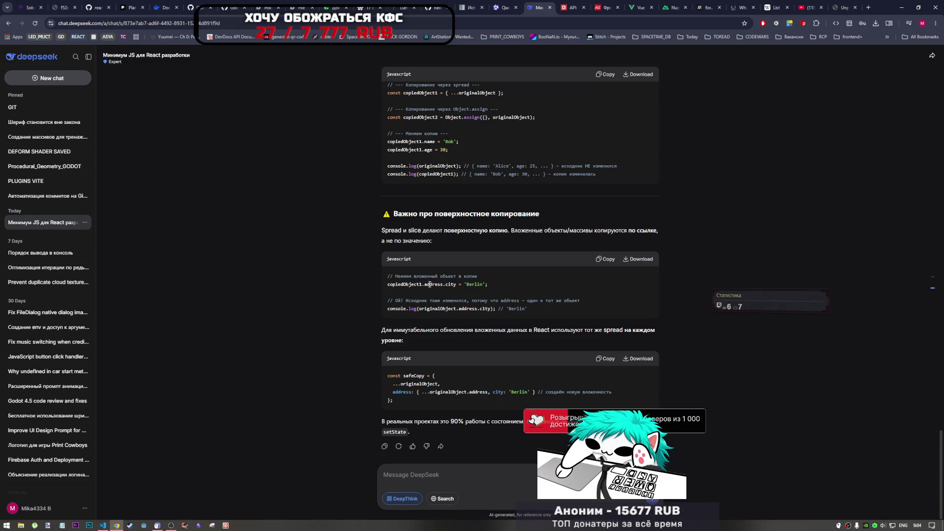
{"action": "scroll", "coordinate": [448, 301], "scroll_direction": "up", "scroll_amount": 2}
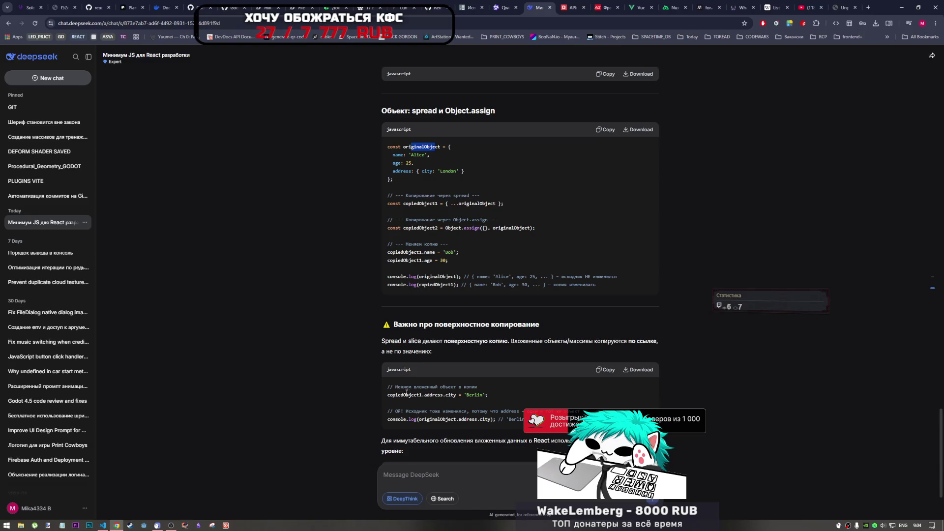
{"action": "scroll", "coordinate": [437, 395], "scroll_direction": "up", "scroll_amount": 10}
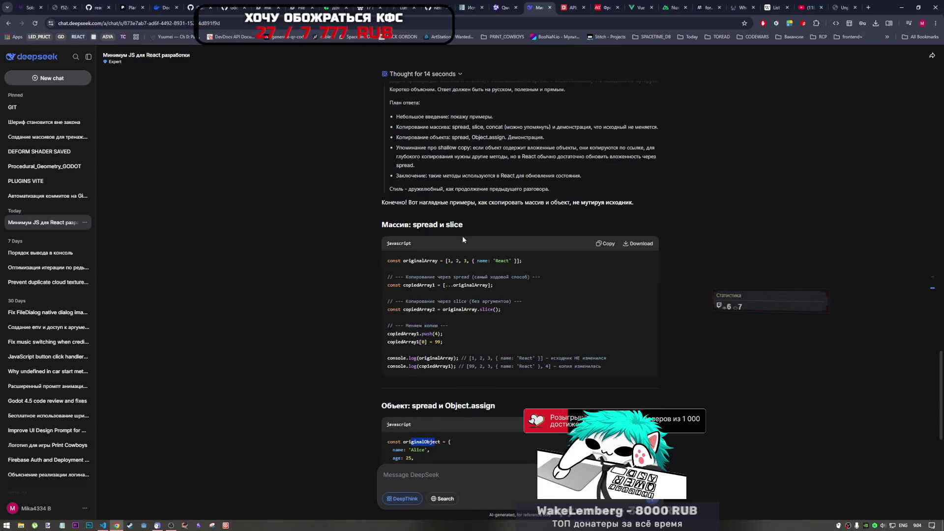
{"action": "scroll", "coordinate": [439, 309], "scroll_direction": "down", "scroll_amount": 10}
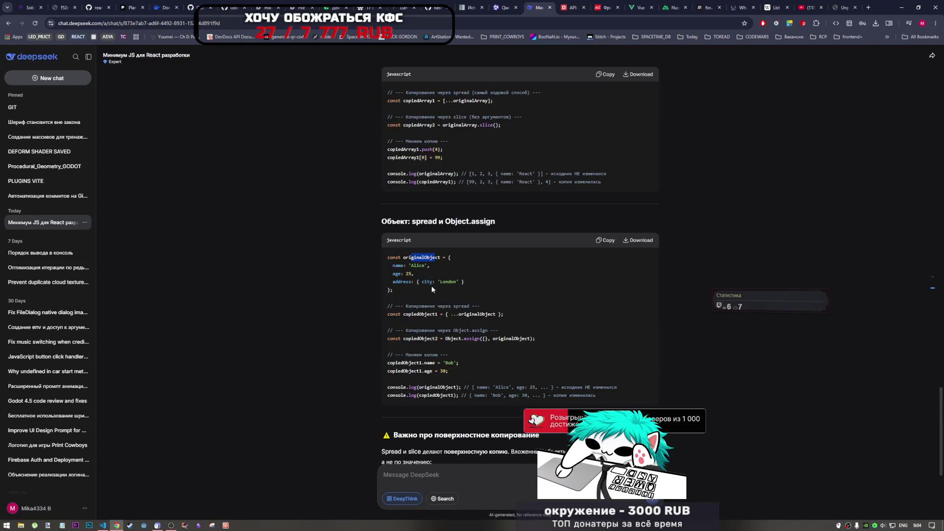
{"action": "left_click_drag", "start_coordinate": [404, 281], "coordinate": [451, 281]}
{"action": "scroll", "coordinate": [466, 326], "scroll_direction": "down", "scroll_amount": 3}
{"action": "scroll", "coordinate": [459, 327], "scroll_direction": "down", "scroll_amount": 2}
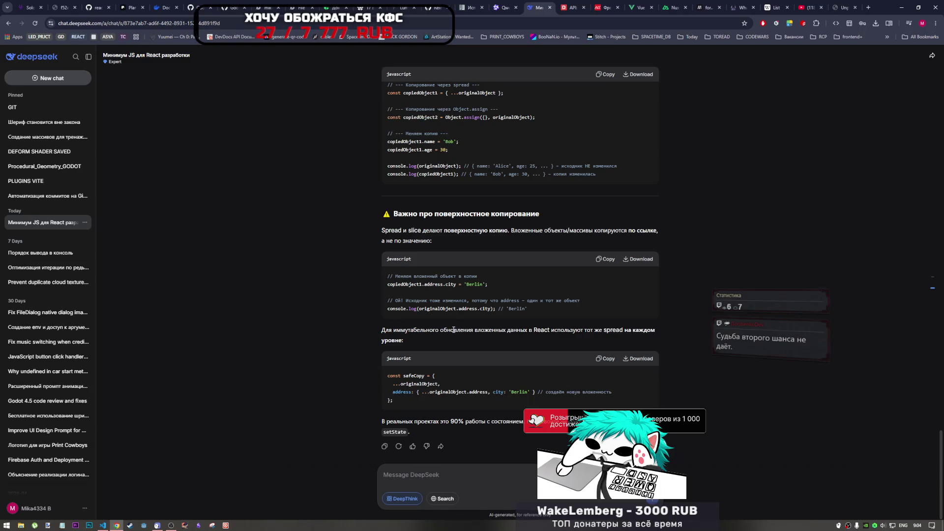
{"action": "scroll", "coordinate": [453, 329], "scroll_direction": "up", "scroll_amount": 2}
{"action": "scroll", "coordinate": [443, 319], "scroll_direction": "down", "scroll_amount": 1}
{"action": "left_click_drag", "start_coordinate": [441, 322], "coordinate": [482, 322]}
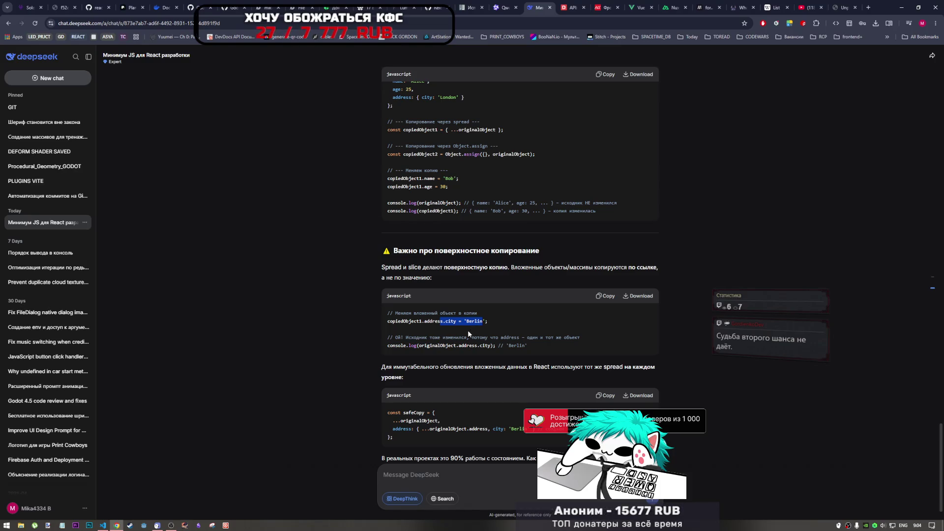
{"action": "scroll", "coordinate": [419, 268], "scroll_direction": "up", "scroll_amount": 2}
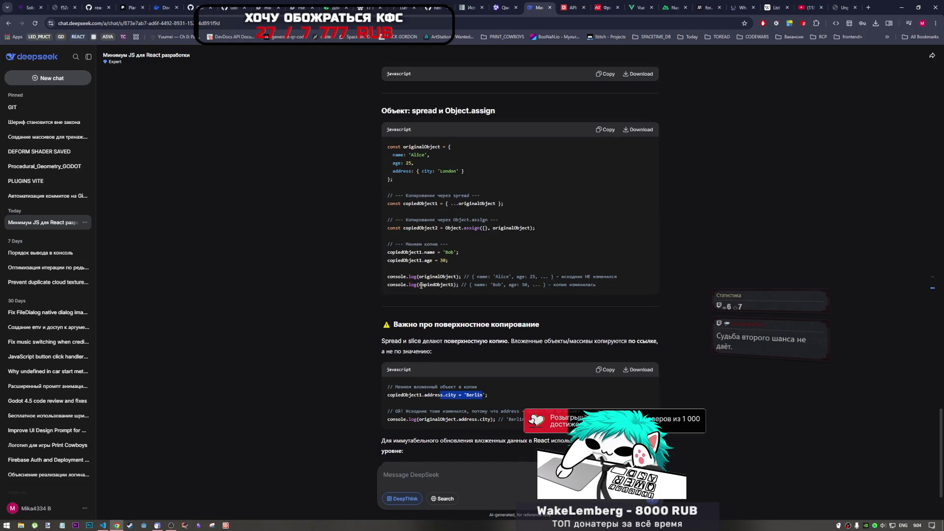
{"action": "scroll", "coordinate": [421, 285], "scroll_direction": "up", "scroll_amount": 8}
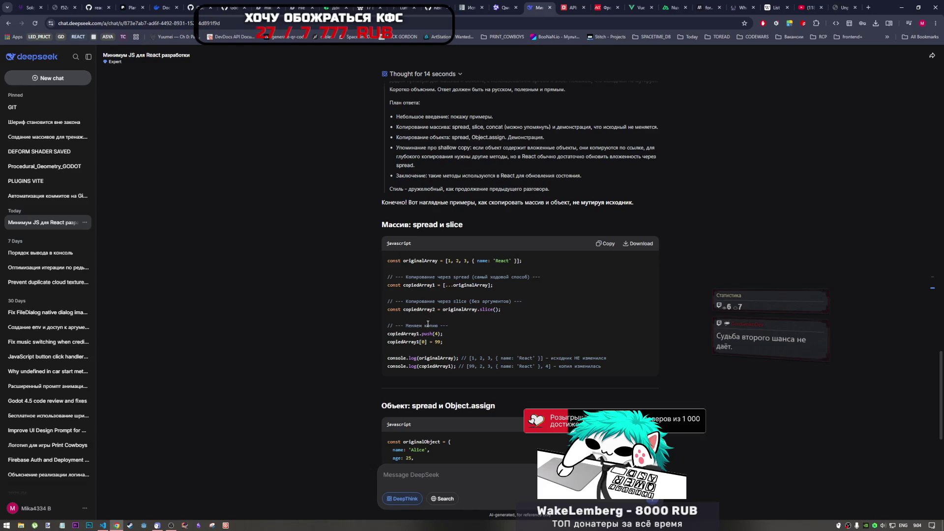
{"action": "scroll", "coordinate": [465, 329], "scroll_direction": "down", "scroll_amount": 10}
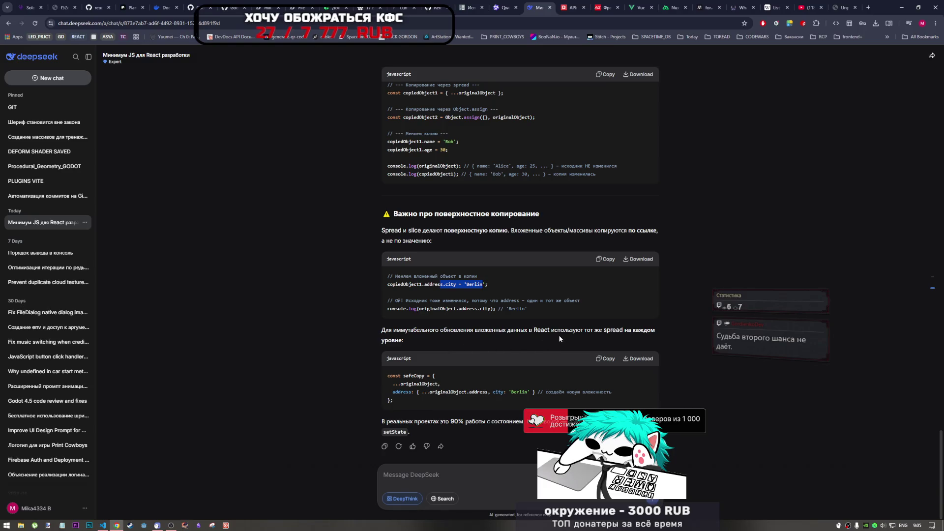
Review the safeCopy example, marking the nested-update sentence and the ...originalObject spread line
{"action": "left_click_drag", "start_coordinate": [417, 330], "coordinate": [623, 331]}
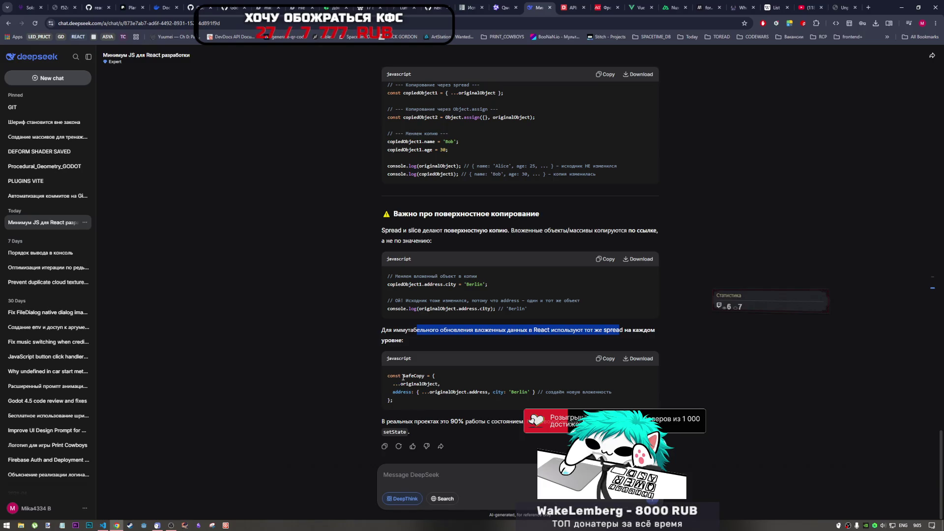
{"action": "double_click", "coordinate": [423, 377]}
{"action": "mouse_move", "coordinate": [394, 385]}
{"action": "left_mouse_down"}
{"action": "mouse_move", "coordinate": [441, 387]}
{"action": "mouse_move", "coordinate": [394, 393]}
{"action": "mouse_move", "coordinate": [489, 392]}
{"action": "left_mouse_up"}
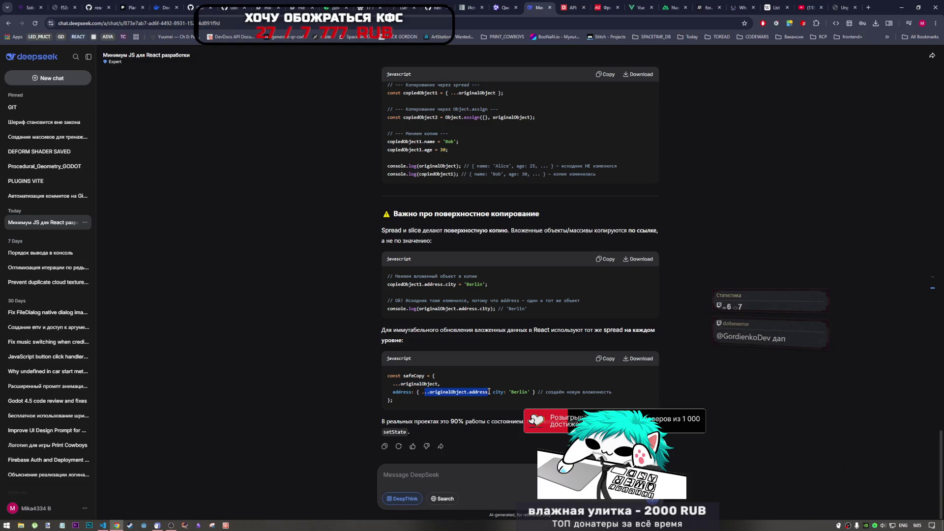
{"action": "left_click", "coordinate": [490, 392]}
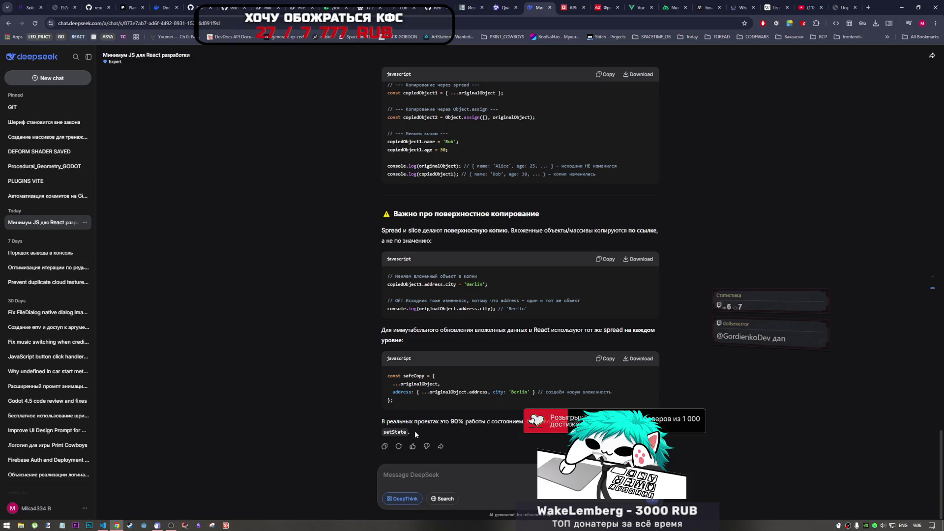
{"action": "scroll", "coordinate": [416, 433], "scroll_direction": "up", "scroll_amount": 10}
{"action": "scroll", "coordinate": [415, 429], "scroll_direction": "down", "scroll_amount": 10}
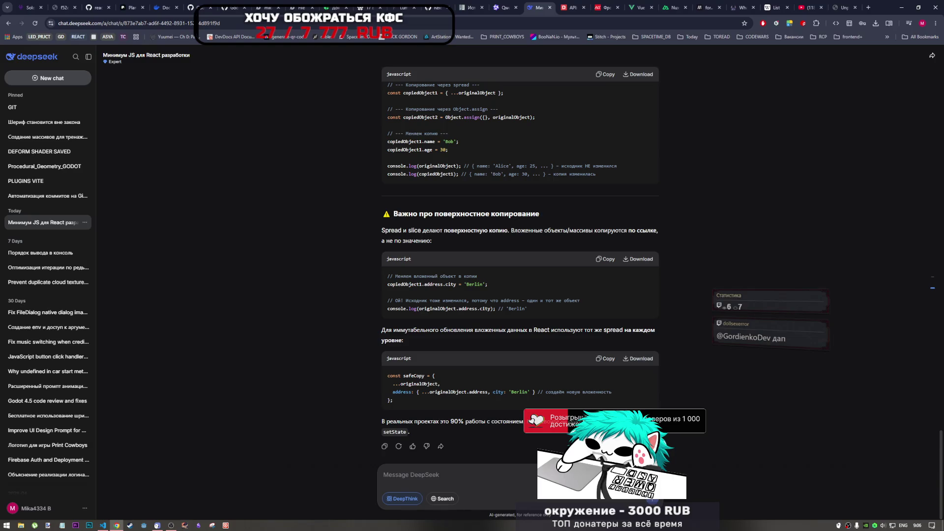
{"action": "scroll", "coordinate": [410, 364], "scroll_direction": "up", "scroll_amount": 5}
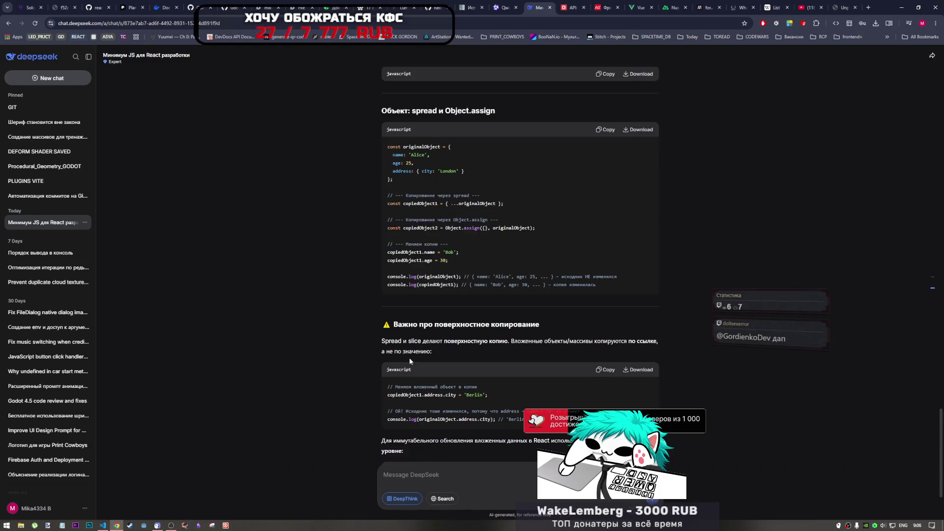
{"action": "scroll", "coordinate": [410, 362], "scroll_direction": "down", "scroll_amount": 5}
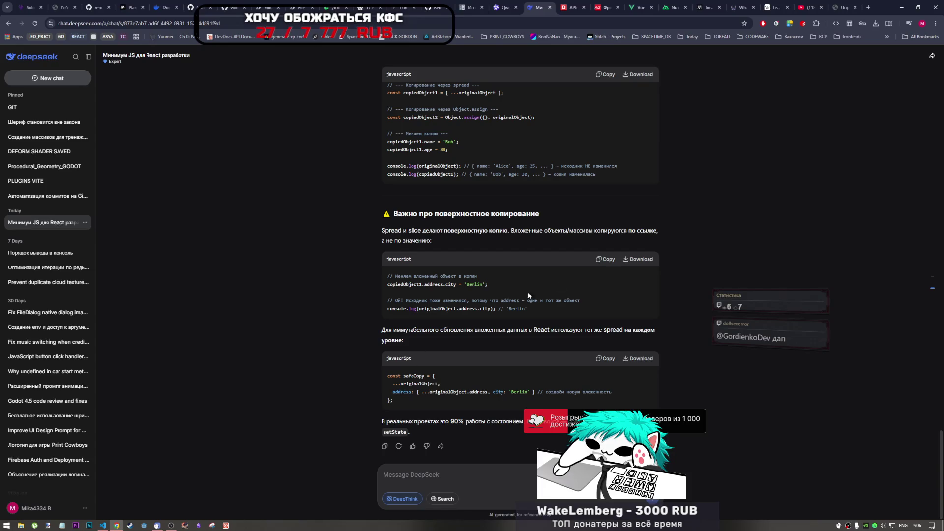
Start the 30 Seconds To Mars album on YouTube and return to the book PDF
{"action": "left_click", "coordinate": [811, 7]}
{"action": "left_click", "coordinate": [476, 240]}
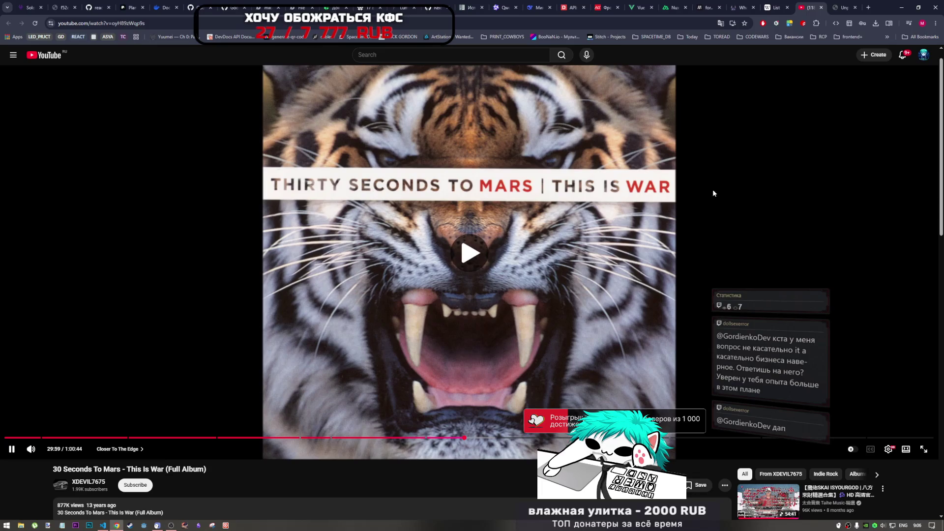
{"action": "left_click", "coordinate": [845, 8]}
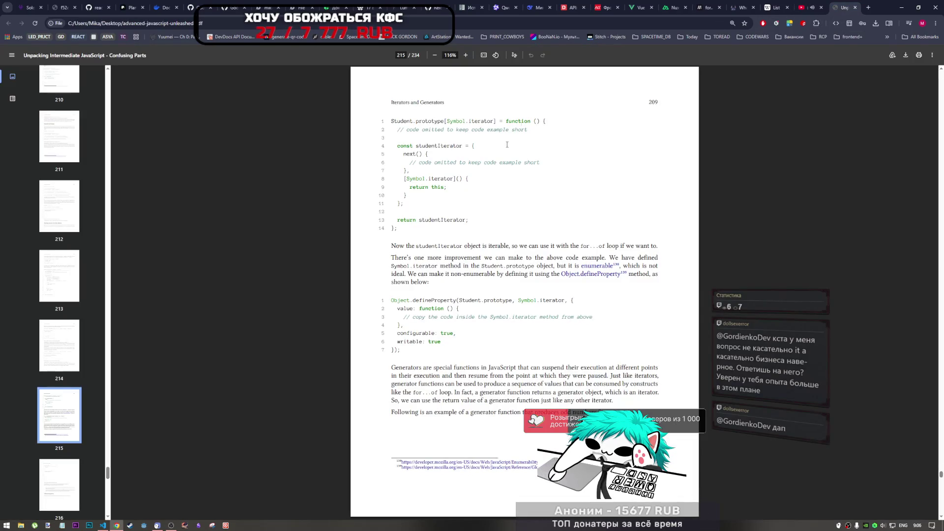
Scroll the book PDF down to the odds() generator example on page 215
{"action": "scroll", "coordinate": [467, 339], "scroll_direction": "down", "scroll_amount": 2}
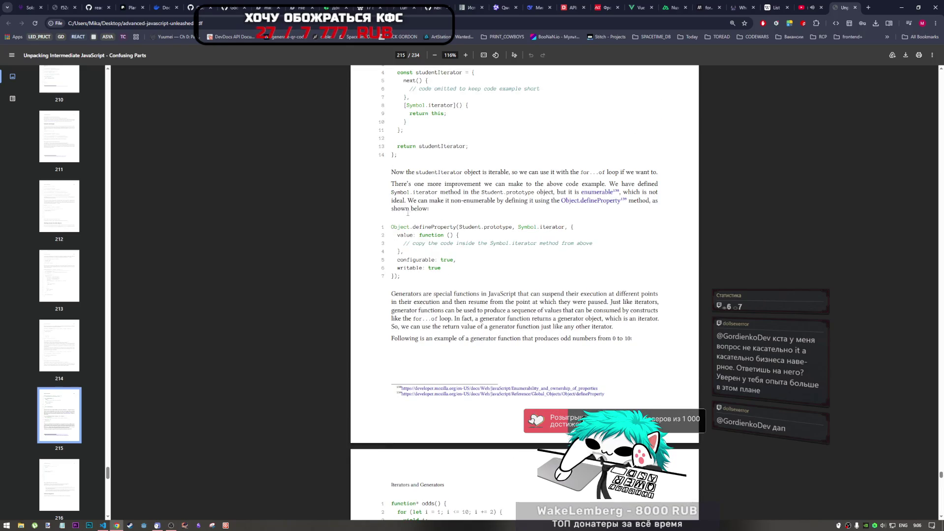
{"action": "scroll", "coordinate": [419, 196], "scroll_direction": "down", "scroll_amount": 3}
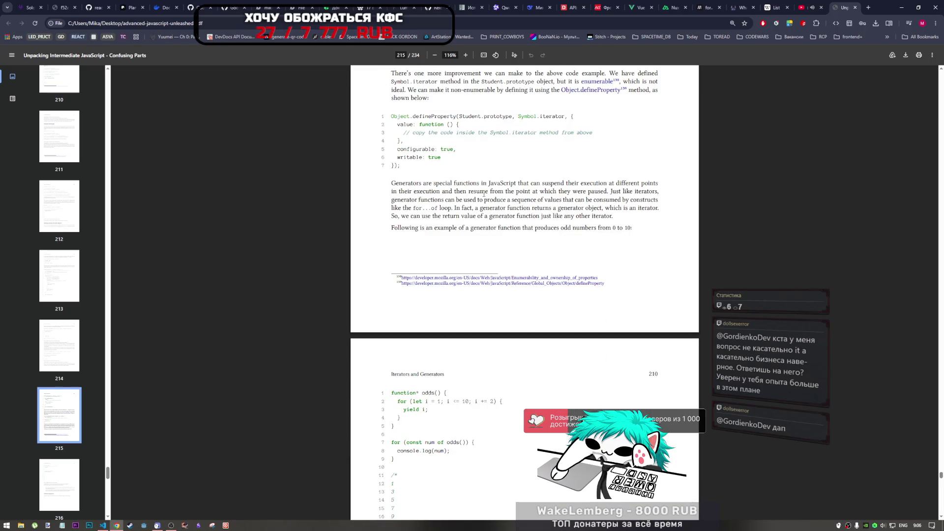
{"action": "scroll", "coordinate": [443, 197], "scroll_direction": "down", "scroll_amount": 2}
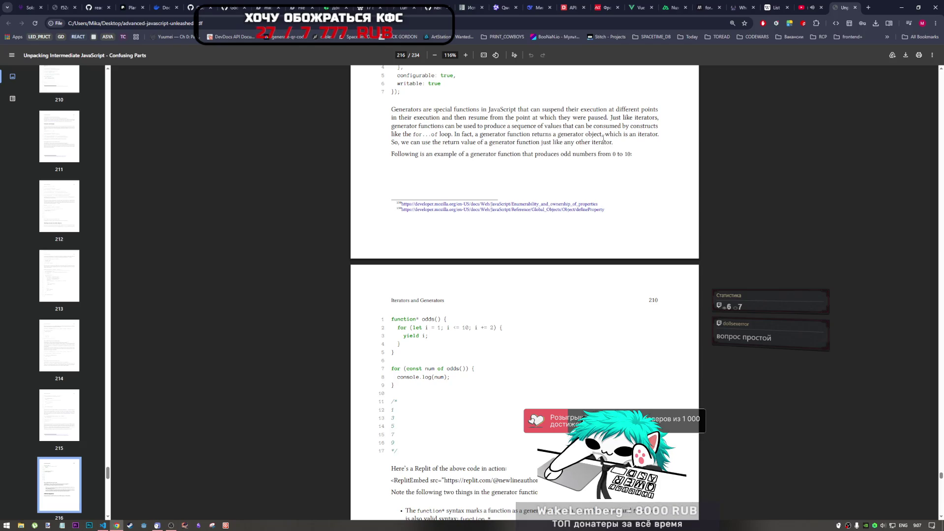
{"action": "left_click_drag", "start_coordinate": [457, 134], "coordinate": [603, 135]}
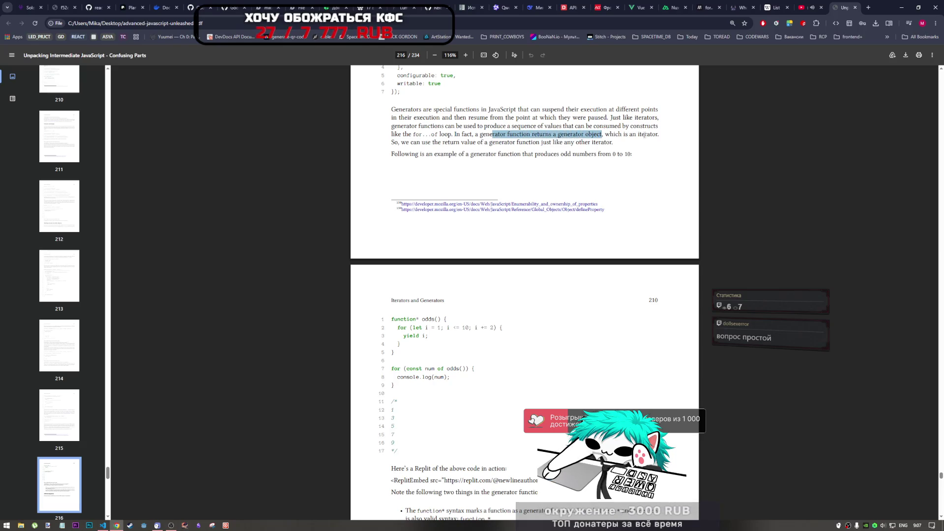
{"action": "left_click_drag", "start_coordinate": [638, 134], "coordinate": [660, 135]}
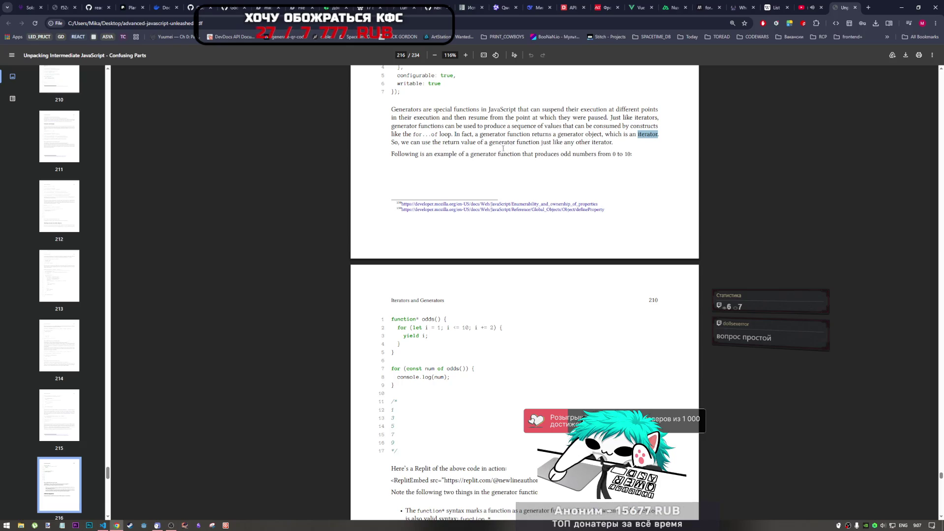
{"action": "left_click_drag", "start_coordinate": [460, 142], "coordinate": [516, 144]}
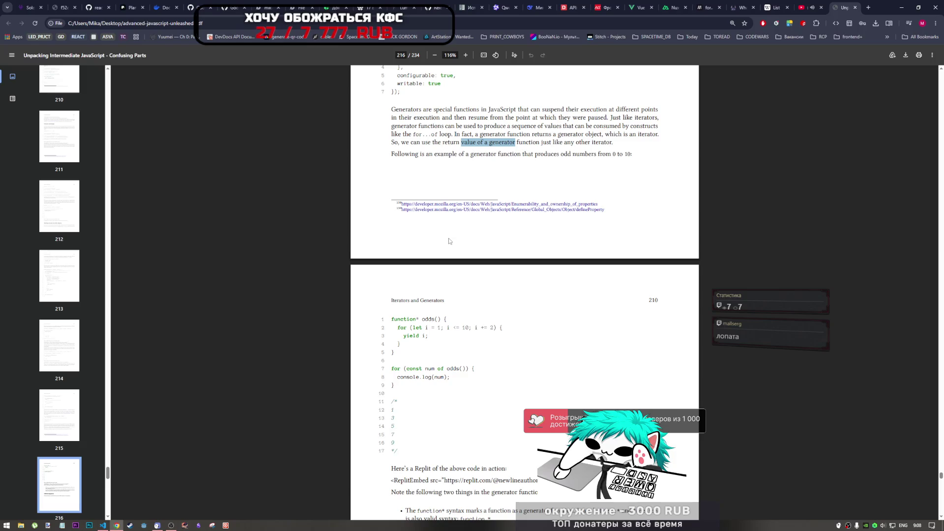
{"action": "left_click", "coordinate": [390, 153]}
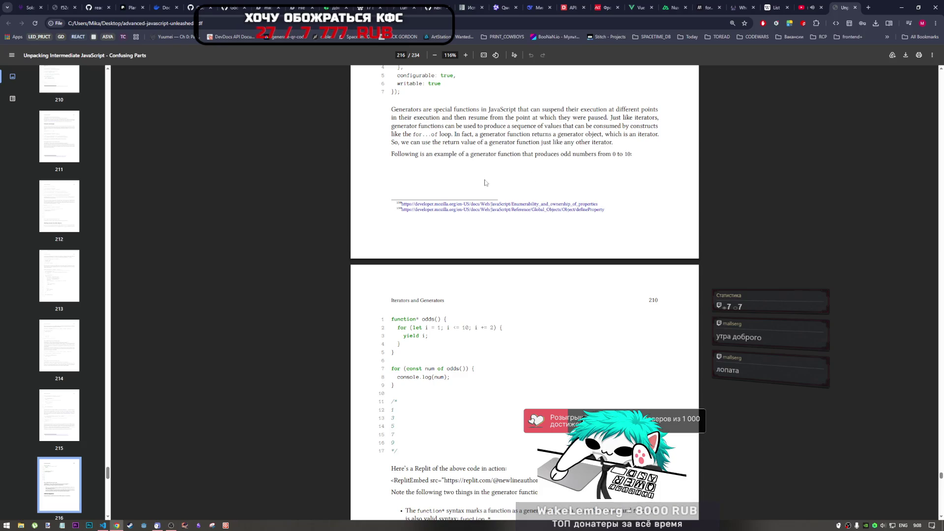
{"action": "left_click_drag", "start_coordinate": [399, 155], "coordinate": [523, 154]}
{"action": "left_click", "coordinate": [463, 155]}
{"action": "double_click", "coordinate": [461, 155]}
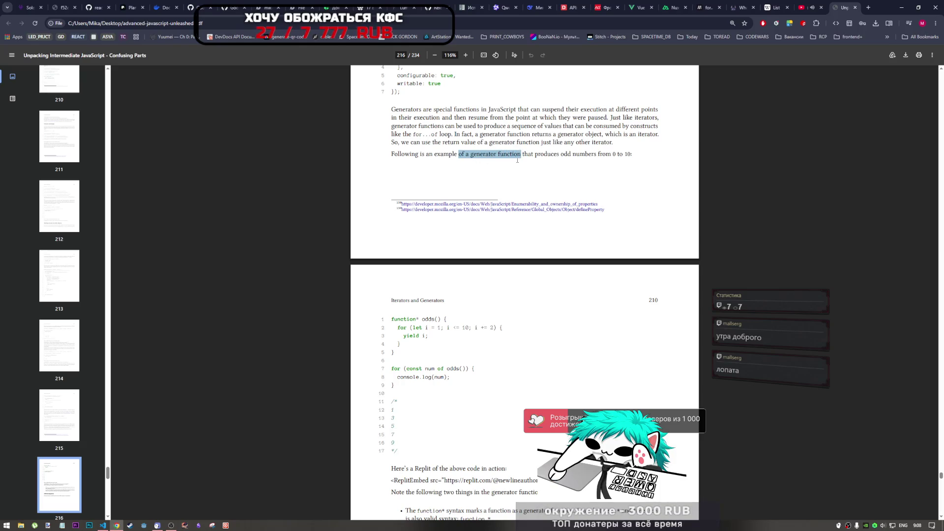
{"action": "left_click_drag", "start_coordinate": [517, 157], "coordinate": [521, 157]}
{"action": "left_click_drag", "start_coordinate": [458, 155], "coordinate": [519, 157]}
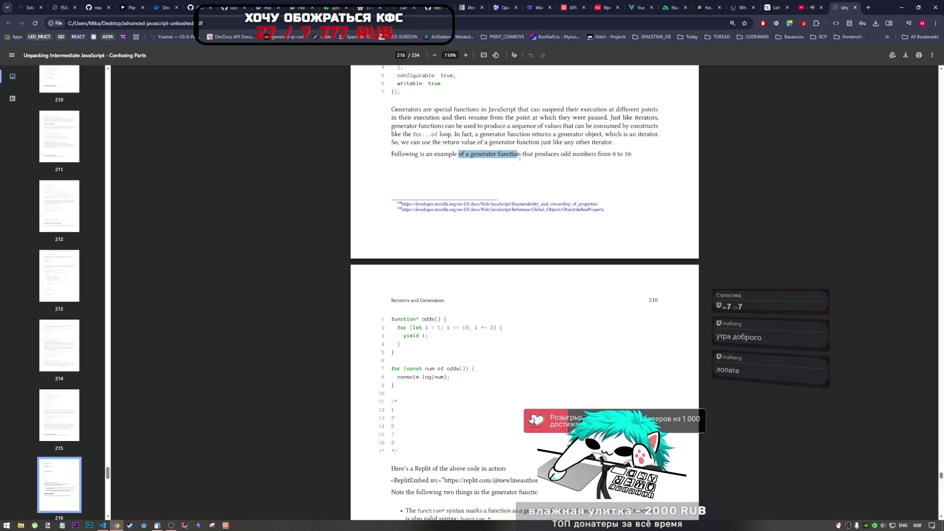
{"action": "left_click", "coordinate": [496, 153]}
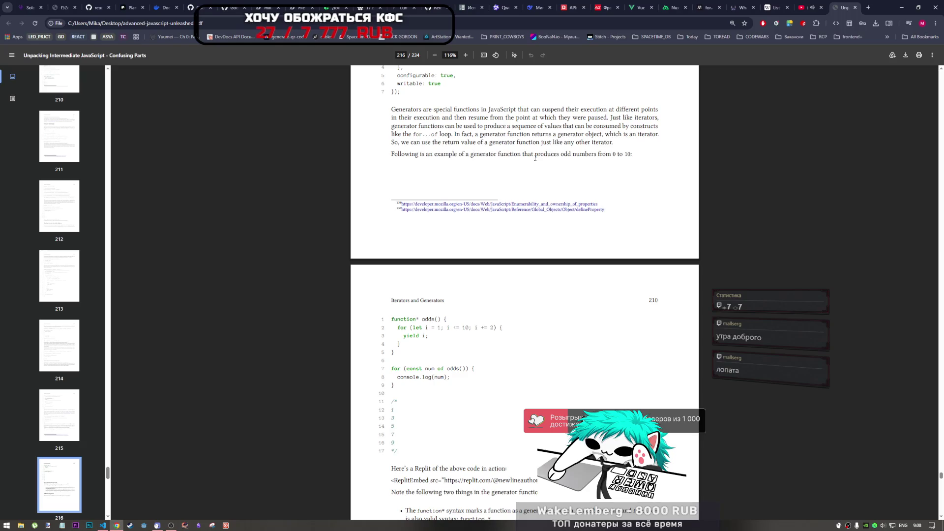
{"action": "double_click", "coordinate": [544, 154]}
{"action": "left_click", "coordinate": [561, 158]}
{"action": "left_click_drag", "start_coordinate": [518, 143], "coordinate": [581, 156]}
{"action": "left_click", "coordinate": [565, 154]}
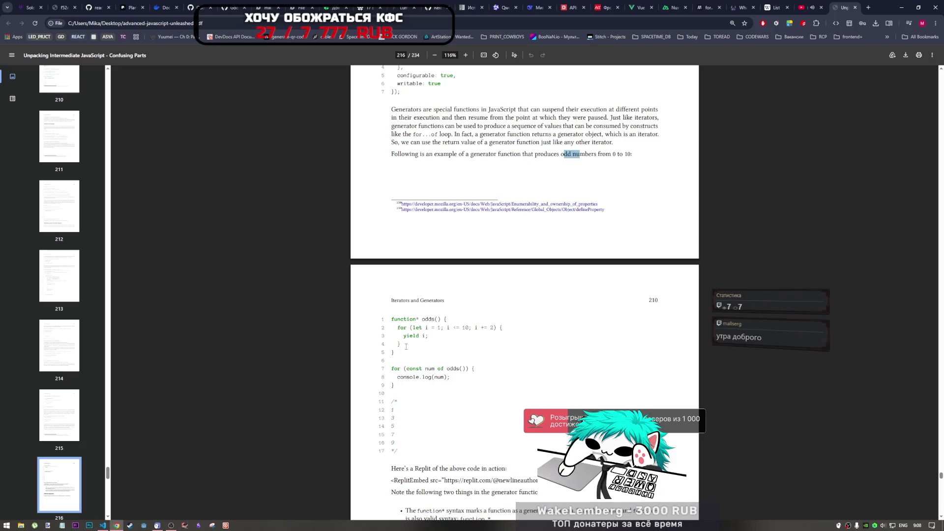
{"action": "left_click_drag", "start_coordinate": [561, 154], "coordinate": [572, 156]}
{"action": "left_click_drag", "start_coordinate": [418, 316], "coordinate": [420, 318]}
Mark odds(), the += 2 loop step and the yield i; line in the example
{"action": "left_click", "coordinate": [421, 319]}
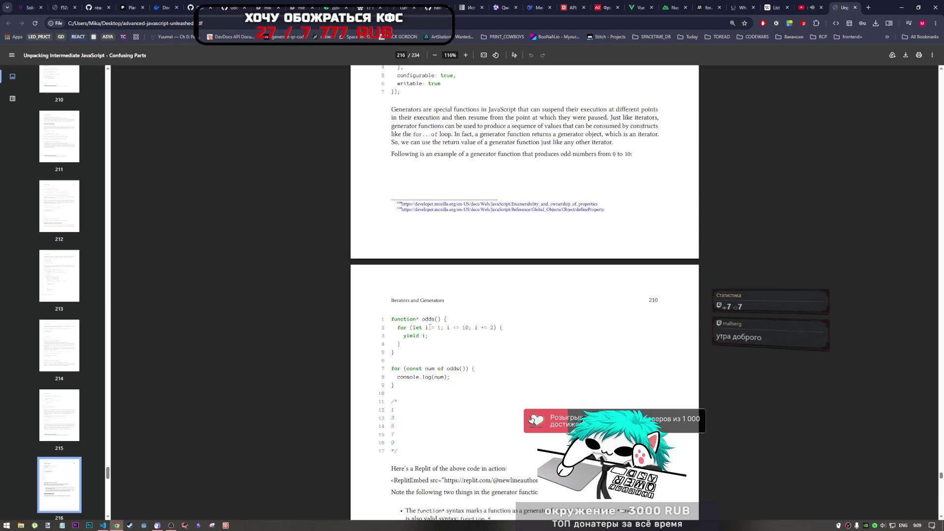
{"action": "left_click_drag", "start_coordinate": [422, 319], "coordinate": [444, 319]}
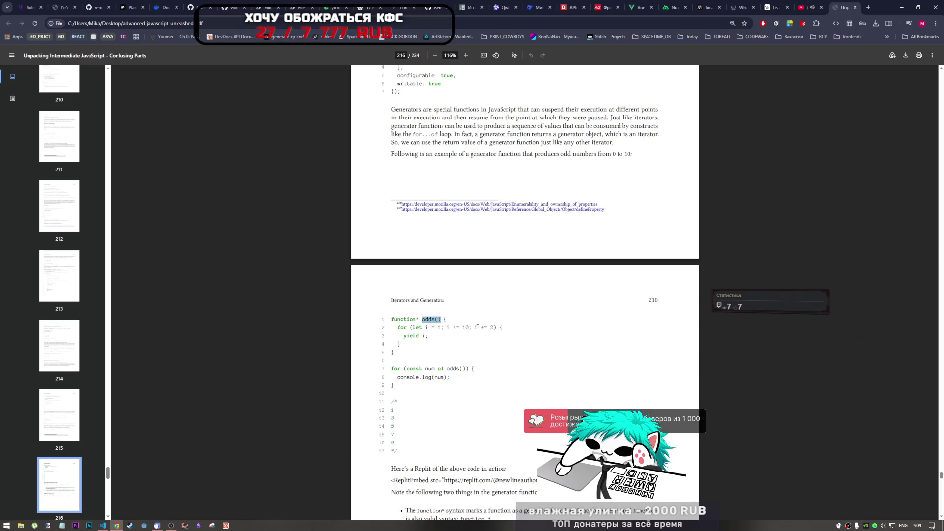
{"action": "left_click_drag", "start_coordinate": [481, 328], "coordinate": [495, 328]}
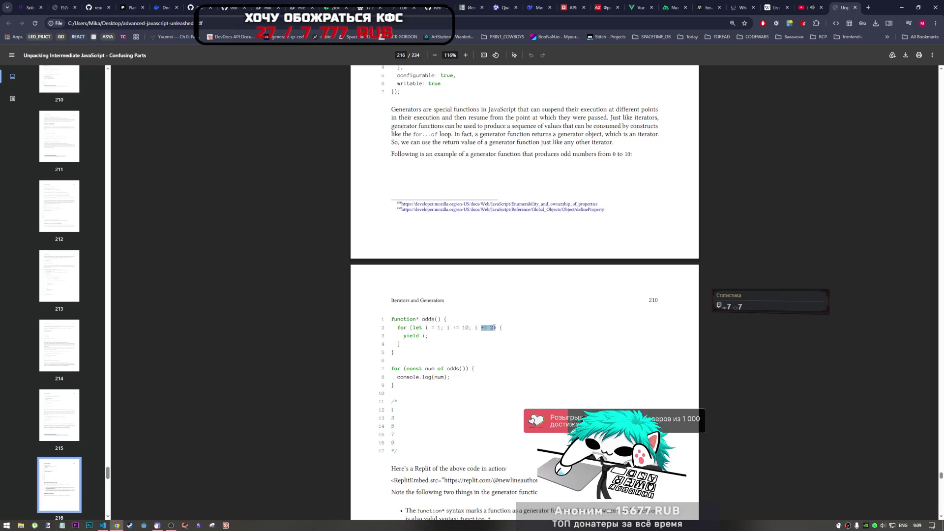
{"action": "mouse_move", "coordinate": [429, 336]}
{"action": "left_mouse_down"}
{"action": "mouse_move", "coordinate": [404, 337]}
{"action": "mouse_move", "coordinate": [421, 340]}
{"action": "left_mouse_up"}
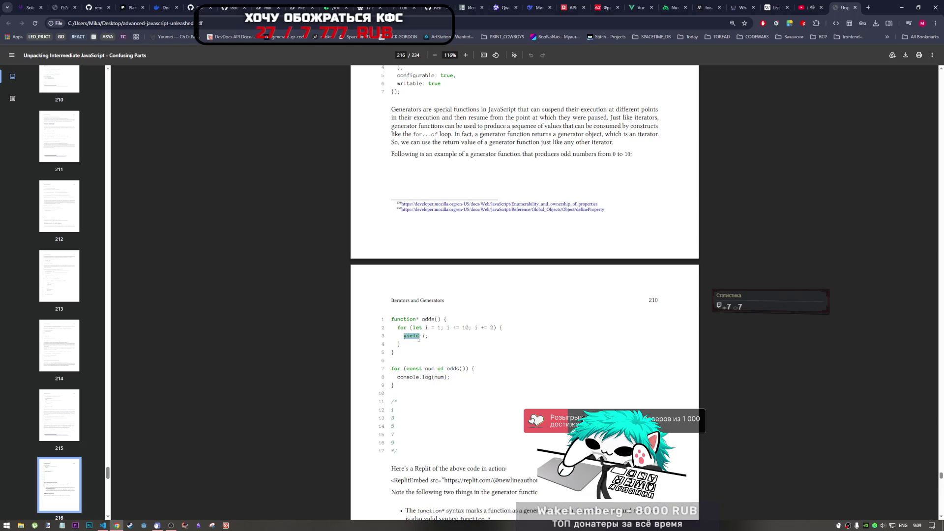
Search 'mdn yield' in a new tab and open MDN's yield reference page
{"action": "left_click", "coordinate": [869, 7]}
{"action": "type", "text": "mdn "}
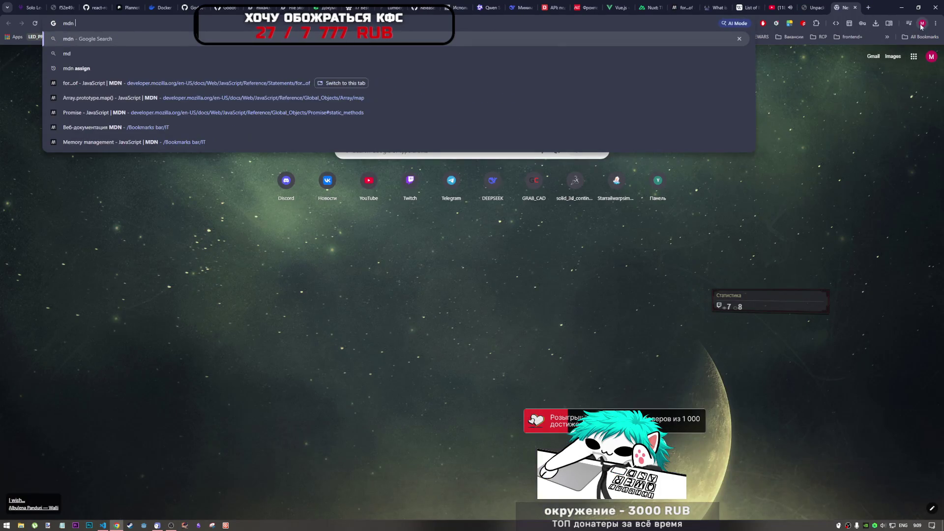
{"action": "type", "text": "yield"}
{"action": "key", "text": "Return"}
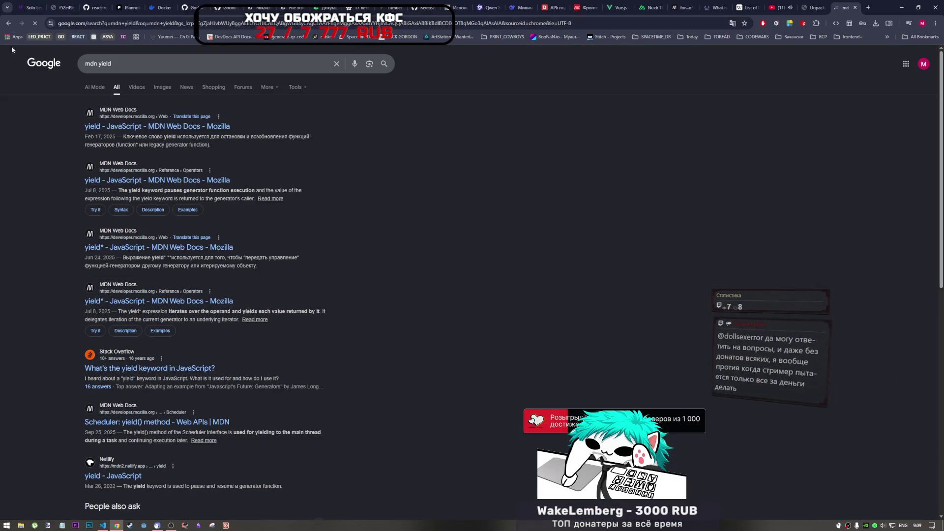
{"action": "left_click", "coordinate": [153, 127]}
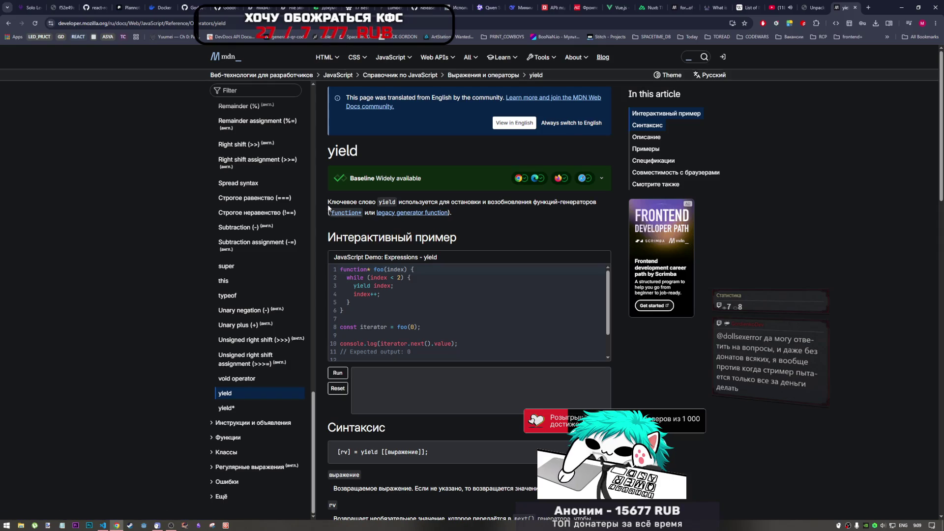
Highlight and read the intro paragraph of the Russian yield reference page
{"action": "left_click_drag", "start_coordinate": [328, 203], "coordinate": [480, 220]}
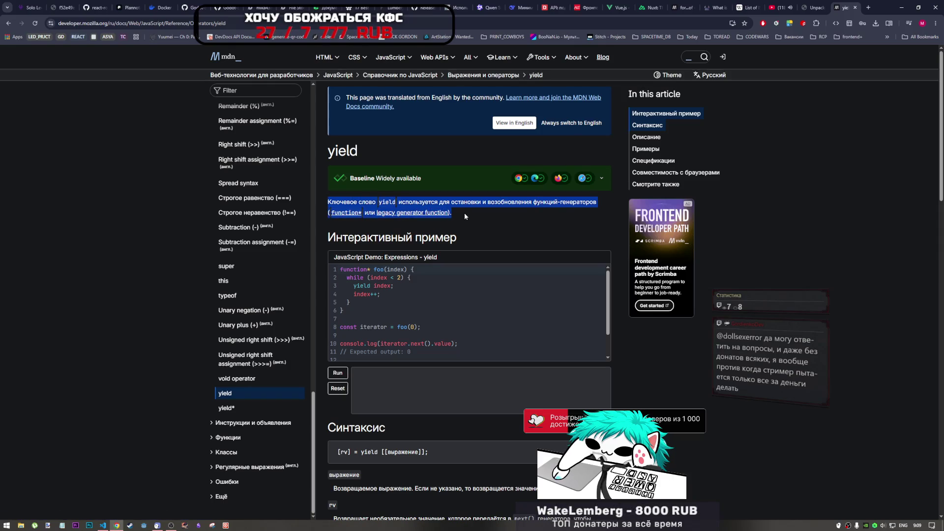
{"action": "left_click", "coordinate": [465, 217]}
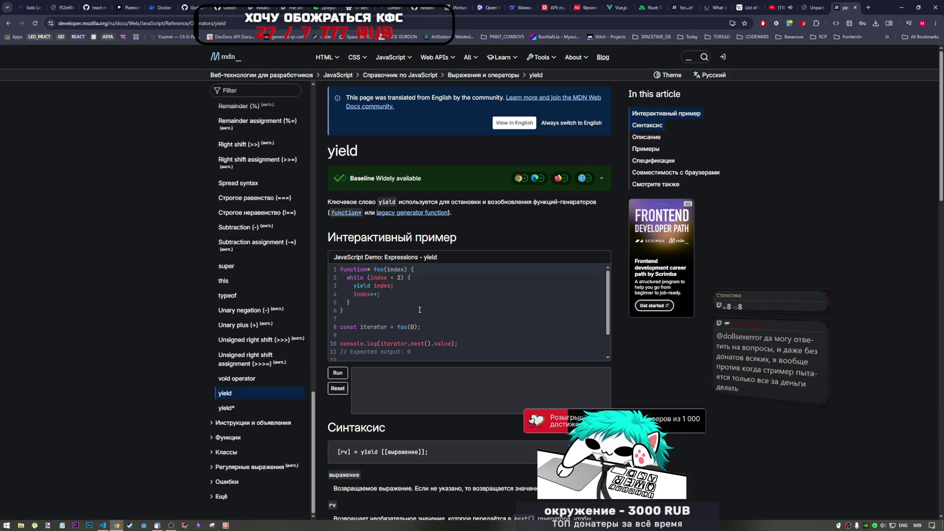
{"action": "scroll", "coordinate": [357, 288], "scroll_direction": "down", "scroll_amount": 2}
{"action": "scroll", "coordinate": [367, 295], "scroll_direction": "up", "scroll_amount": 2}
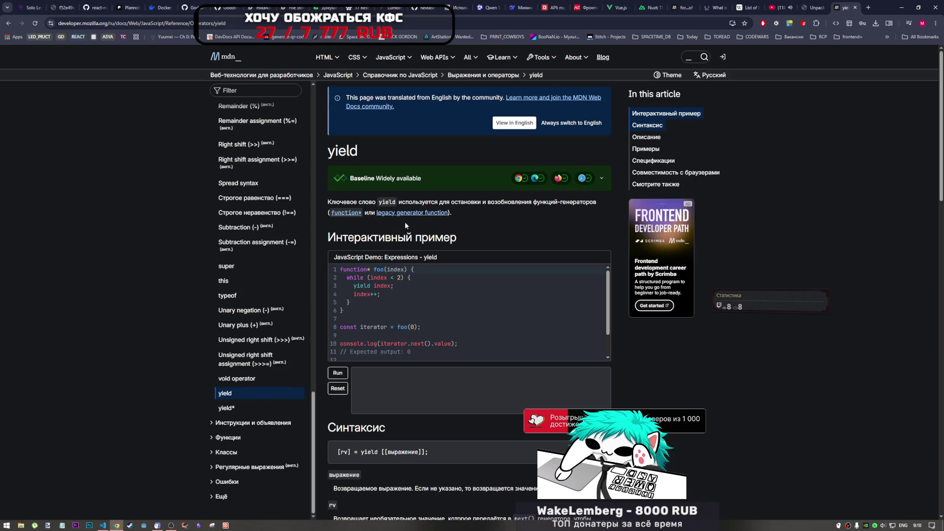
Highlight the phrase about pausing and resuming generators, then follow the function* link
{"action": "scroll", "coordinate": [367, 229], "scroll_direction": "down", "scroll_amount": 2}
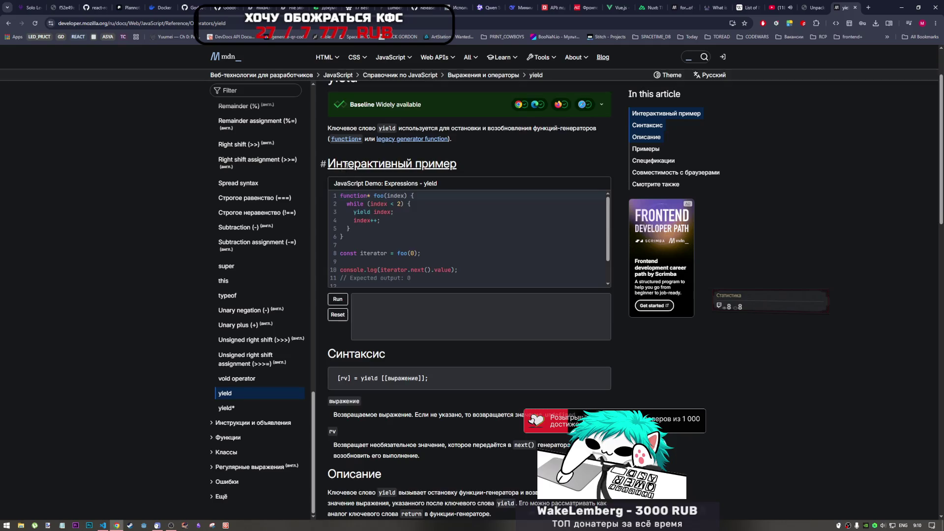
{"action": "scroll", "coordinate": [350, 196], "scroll_direction": "up", "scroll_amount": 2}
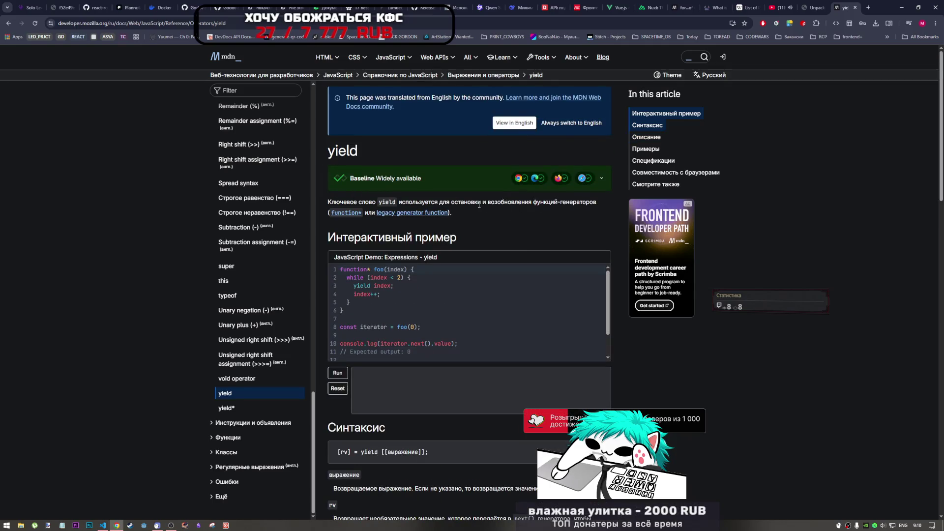
{"action": "left_click_drag", "start_coordinate": [449, 201], "coordinate": [558, 205]}
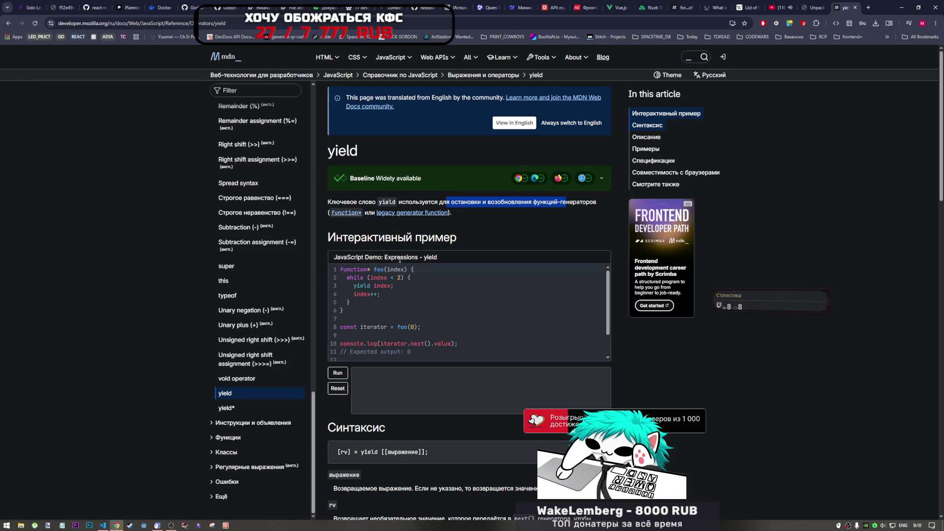
{"action": "left_click", "coordinate": [356, 213]}
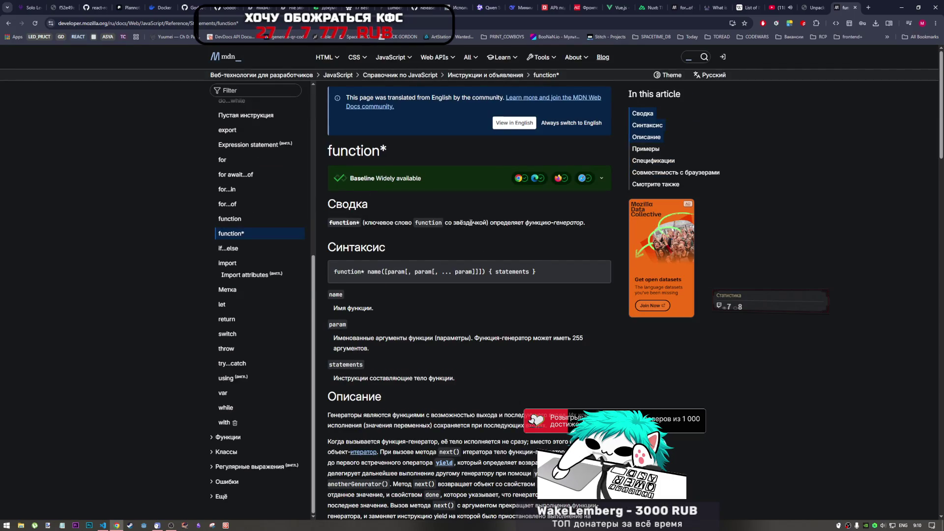
Read the function* page's Описание section, highlighting the title and the words about the function body
{"action": "left_click_drag", "start_coordinate": [365, 151], "coordinate": [333, 151]}
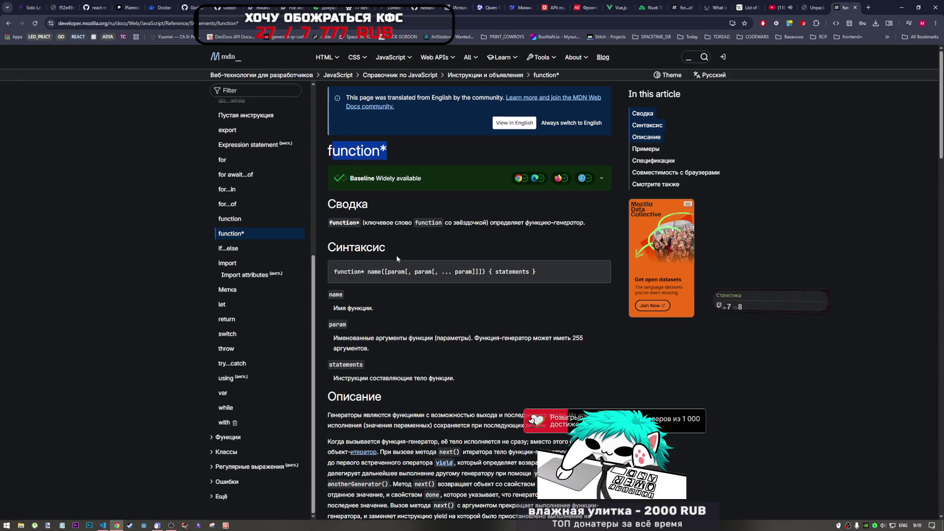
{"action": "scroll", "coordinate": [394, 270], "scroll_direction": "down", "scroll_amount": 1}
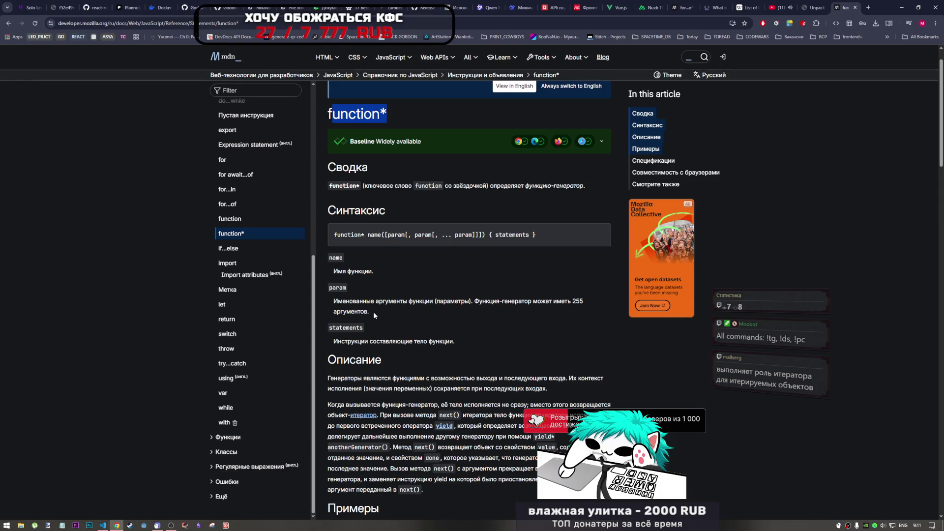
{"action": "left_click_drag", "start_coordinate": [377, 341], "coordinate": [436, 341]}
{"action": "scroll", "coordinate": [448, 345], "scroll_direction": "down", "scroll_amount": 3}
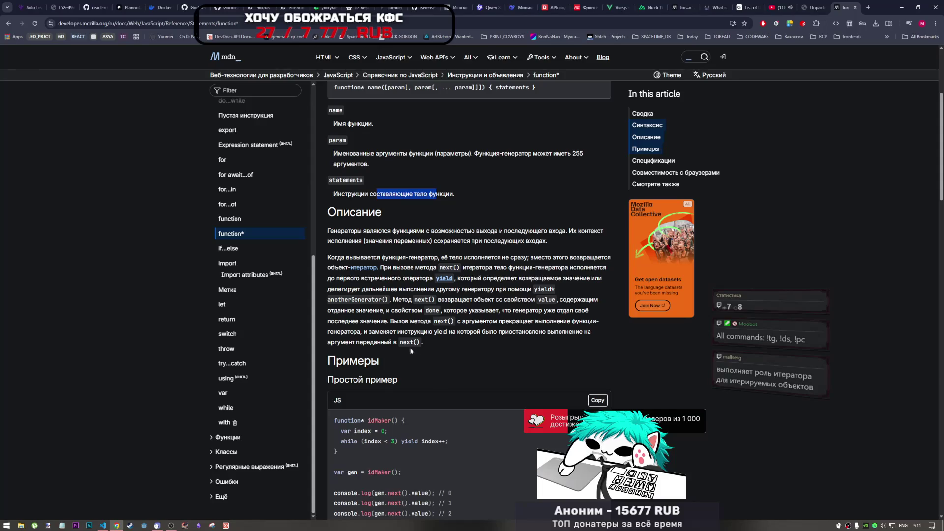
{"action": "scroll", "coordinate": [388, 425], "scroll_direction": "down", "scroll_amount": 1}
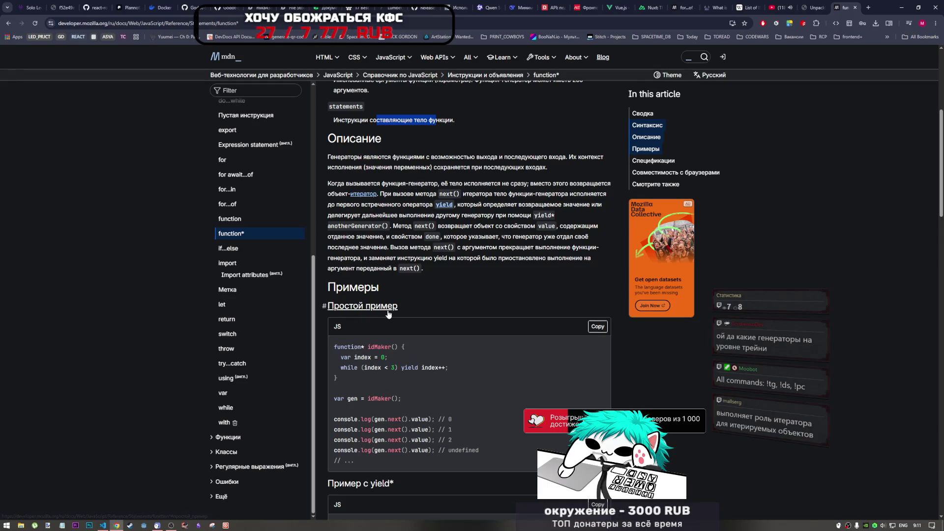
Look over the idMaker example, then go back to the yield reference page with Alt+Left
{"action": "scroll", "coordinate": [389, 314], "scroll_direction": "down", "scroll_amount": 1}
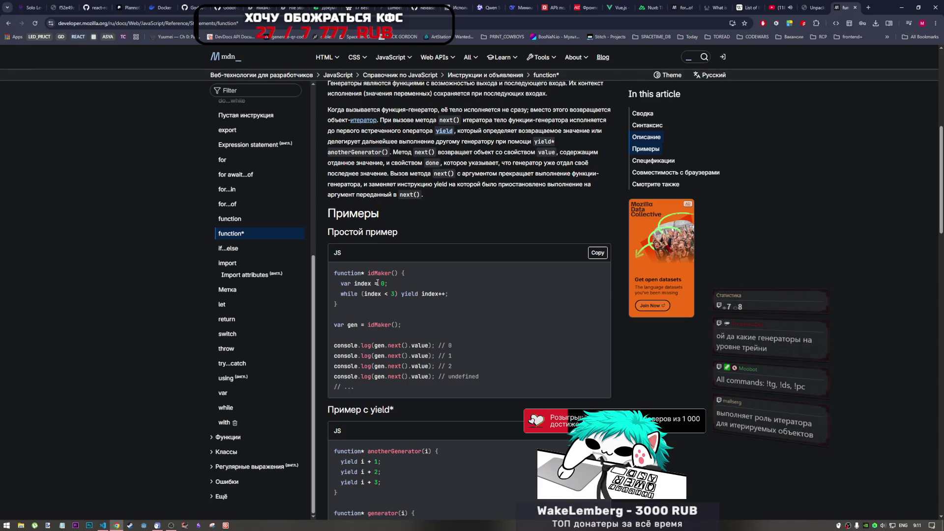
{"action": "scroll", "coordinate": [377, 283], "scroll_direction": "up", "scroll_amount": 5}
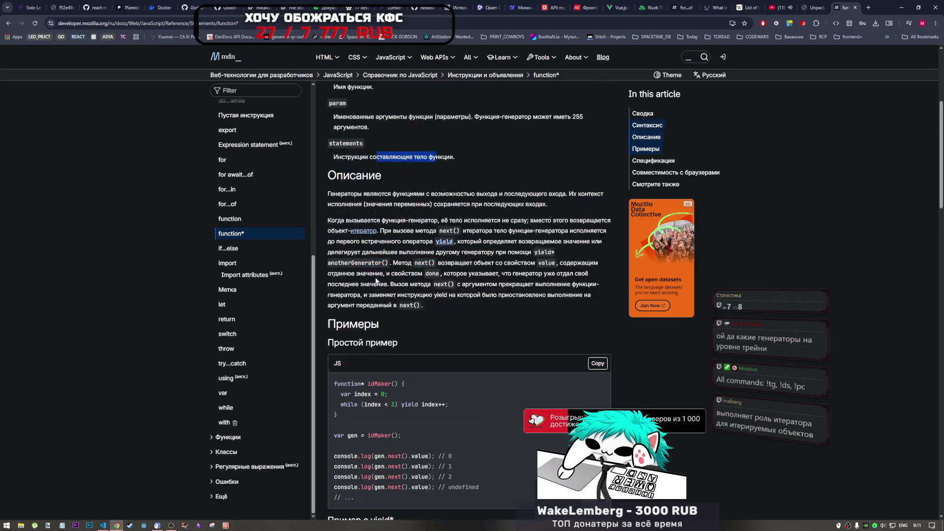
{"action": "key", "text": "alt+Left"}
{"action": "left_click", "coordinate": [531, 228]}
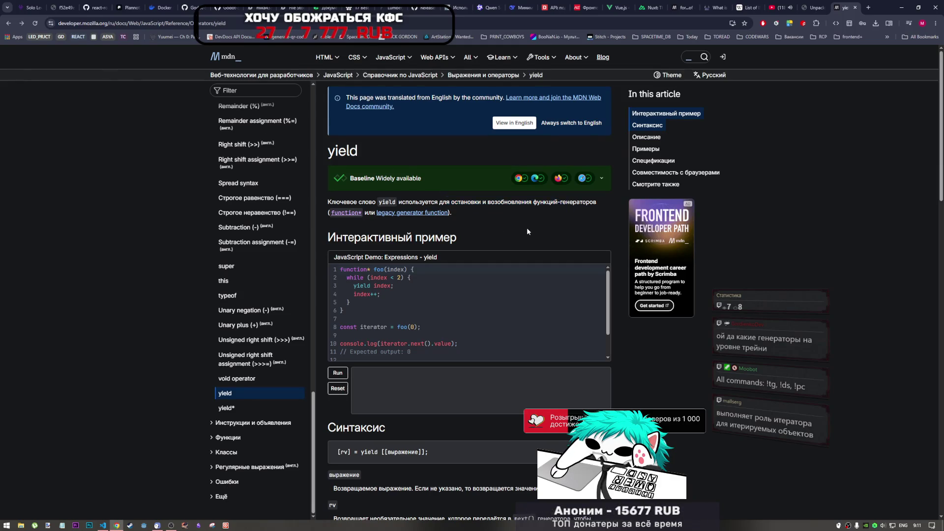
Glance at the search results and the generators book PDF, then return to the yield page
{"action": "left_click", "coordinate": [10, 24]}
{"action": "left_click", "coordinate": [22, 24]}
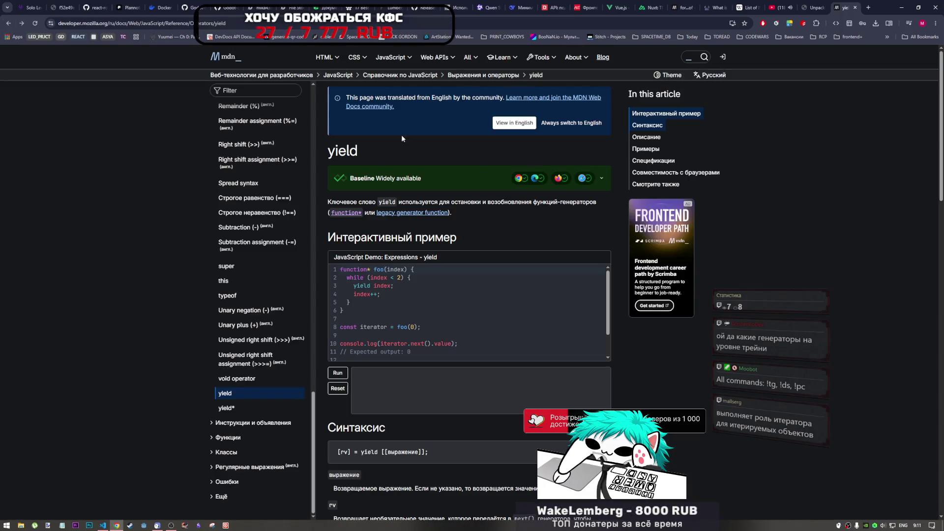
{"action": "left_click", "coordinate": [814, 7]}
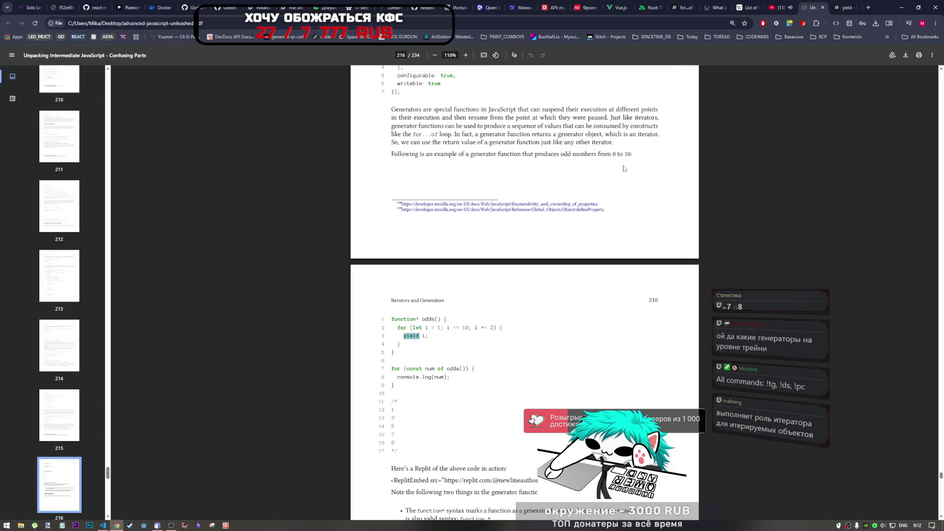
{"action": "key", "text": "ctrl+Tab"}
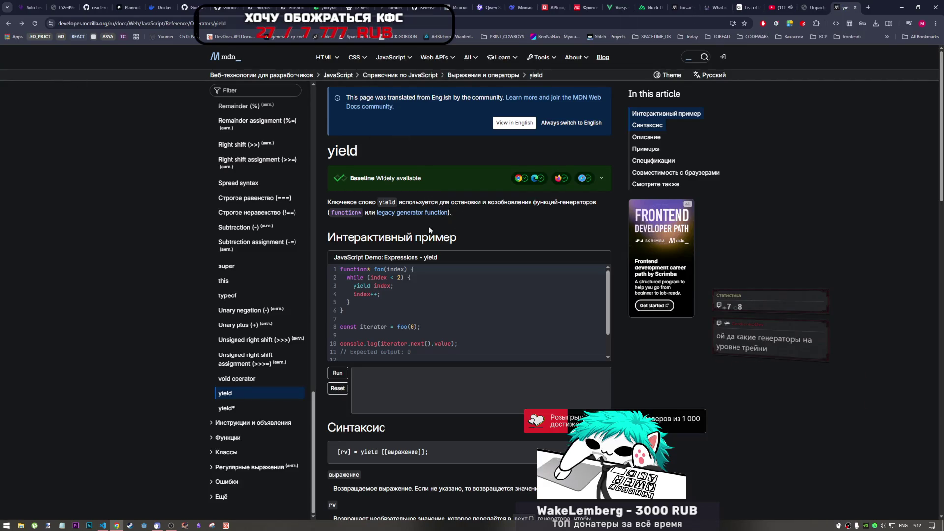
Switch the yield page's language from Russian to English (US)
{"action": "scroll", "coordinate": [433, 315], "scroll_direction": "down", "scroll_amount": 4}
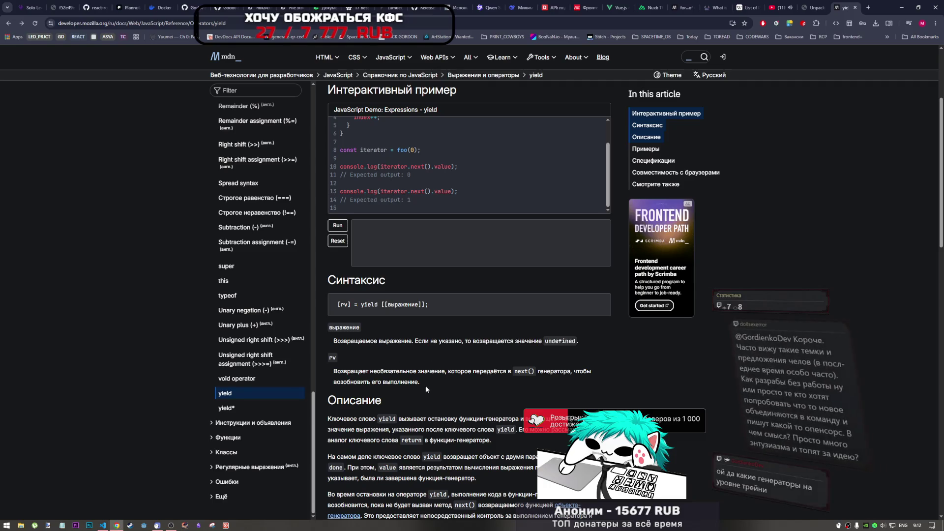
{"action": "scroll", "coordinate": [418, 388], "scroll_direction": "down", "scroll_amount": 2}
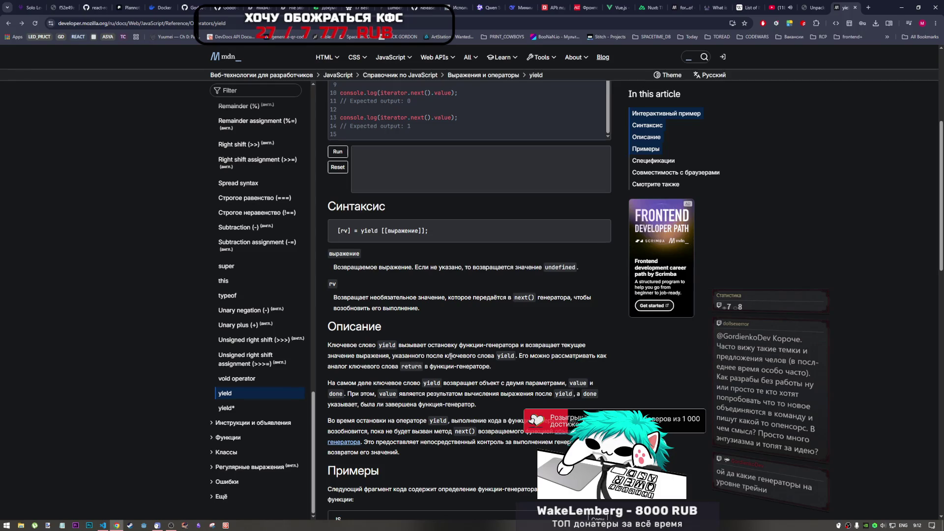
{"action": "scroll", "coordinate": [513, 352], "scroll_direction": "up", "scroll_amount": 5}
{"action": "left_click", "coordinate": [709, 78]}
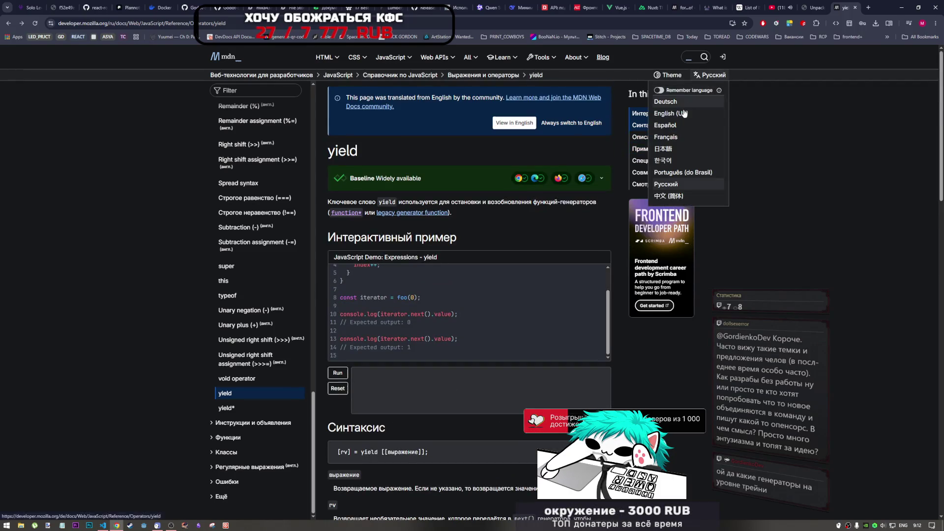
{"action": "left_click", "coordinate": [667, 125]}
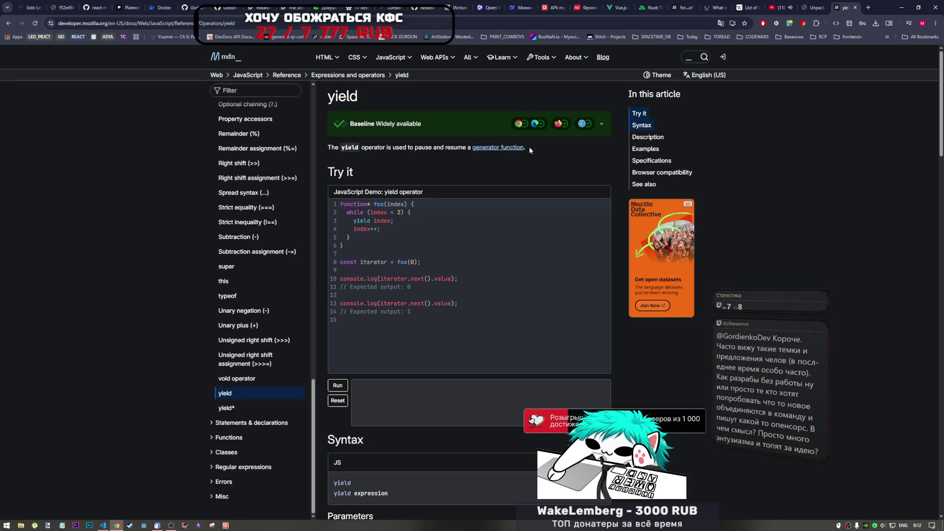
{"action": "left_click_drag", "start_coordinate": [526, 145], "coordinate": [399, 144]}
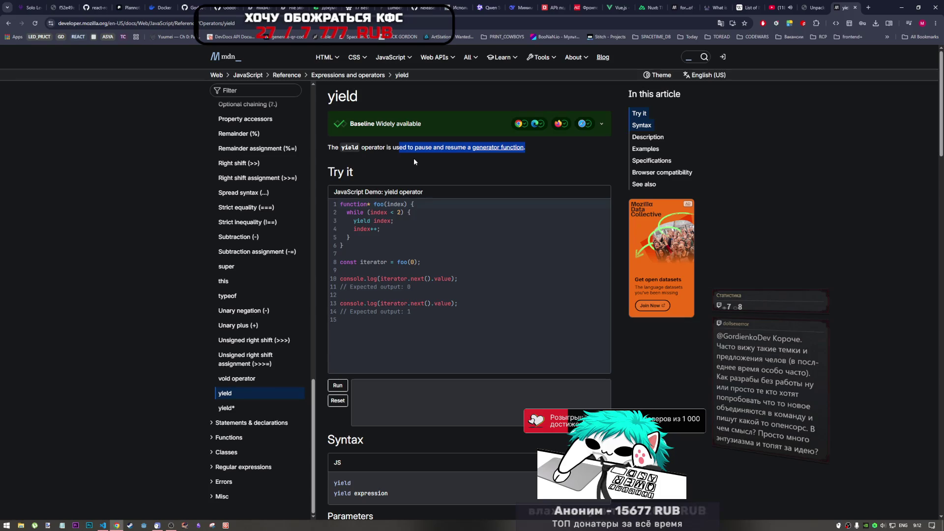
{"action": "scroll", "coordinate": [441, 270], "scroll_direction": "down", "scroll_amount": 1}
{"action": "scroll", "coordinate": [441, 271], "scroll_direction": "down", "scroll_amount": 6}
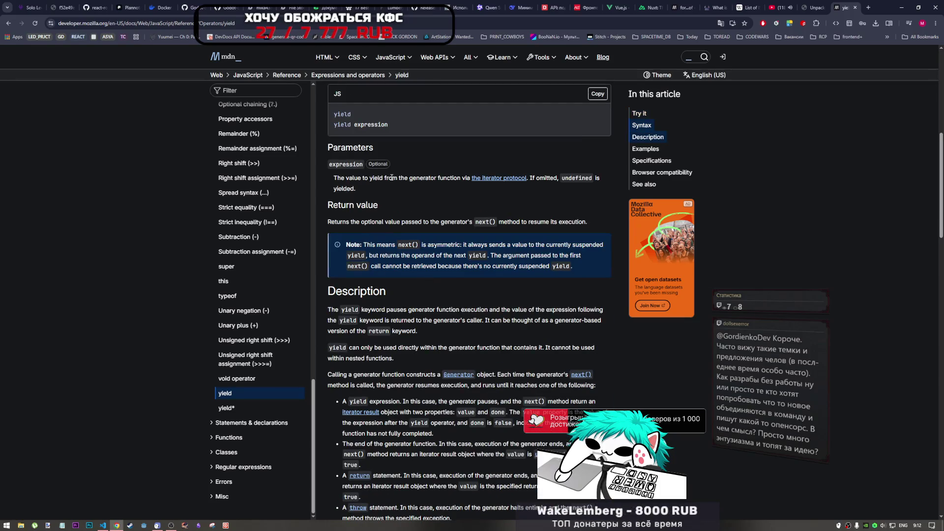
{"action": "left_click_drag", "start_coordinate": [425, 178], "coordinate": [451, 178]}
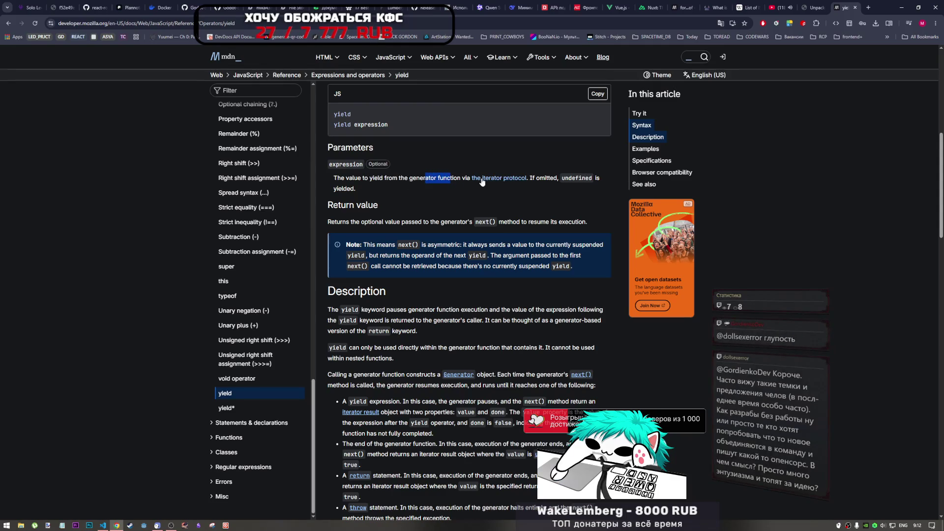
{"action": "left_click_drag", "start_coordinate": [571, 178], "coordinate": [601, 178]}
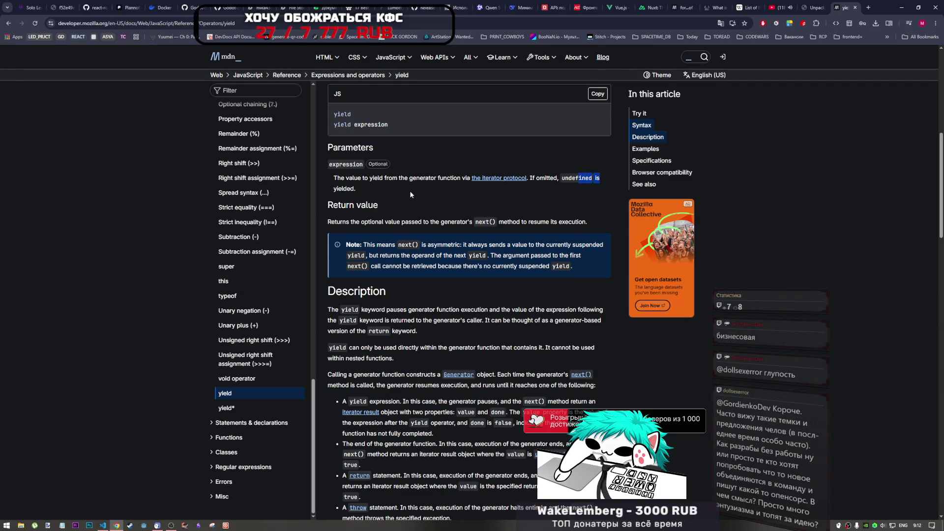
{"action": "scroll", "coordinate": [408, 200], "scroll_direction": "up", "scroll_amount": 2}
{"action": "scroll", "coordinate": [352, 256], "scroll_direction": "down", "scroll_amount": 2}
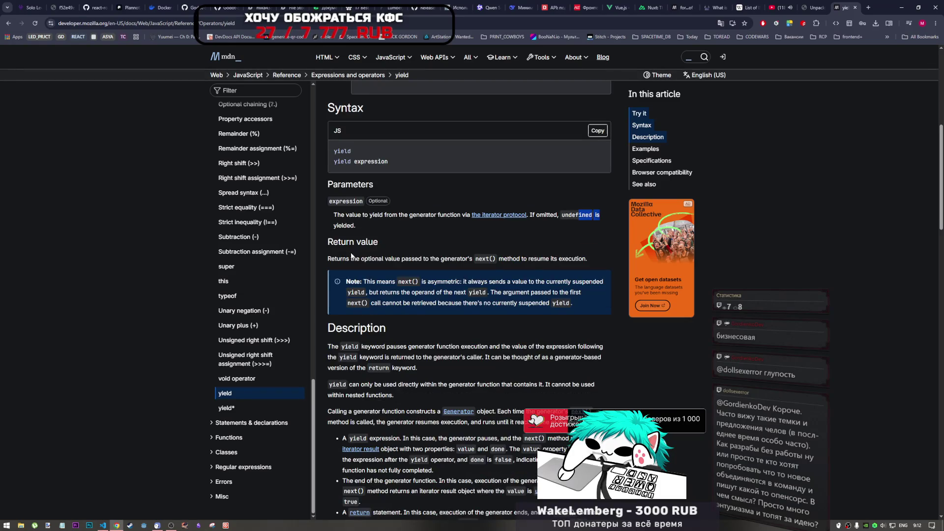
{"action": "left_click_drag", "start_coordinate": [336, 215], "coordinate": [407, 215]}
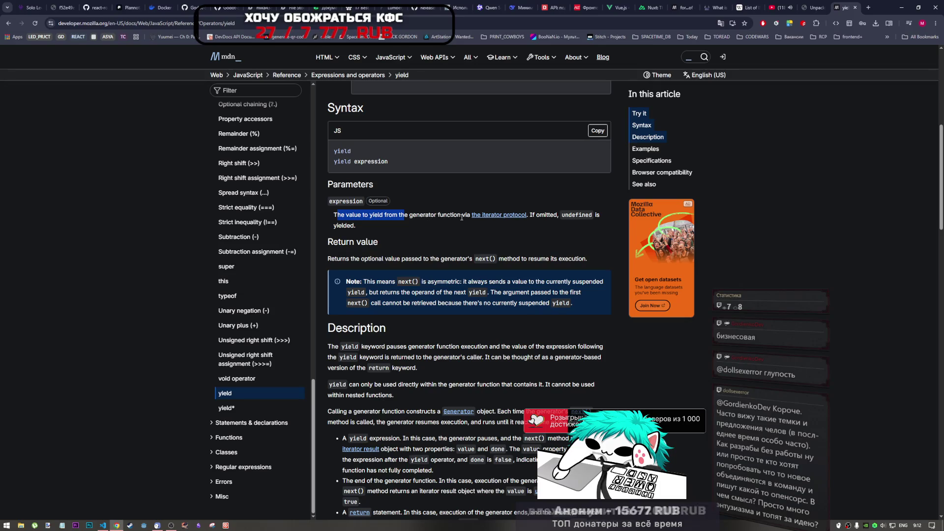
{"action": "left_click_drag", "start_coordinate": [530, 215], "coordinate": [584, 215]}
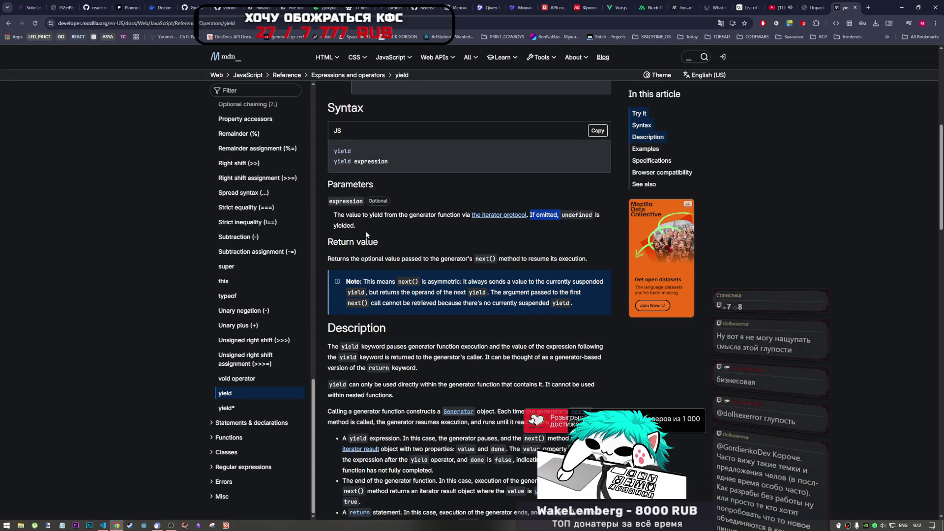
{"action": "left_click_drag", "start_coordinate": [334, 225], "coordinate": [355, 226]}
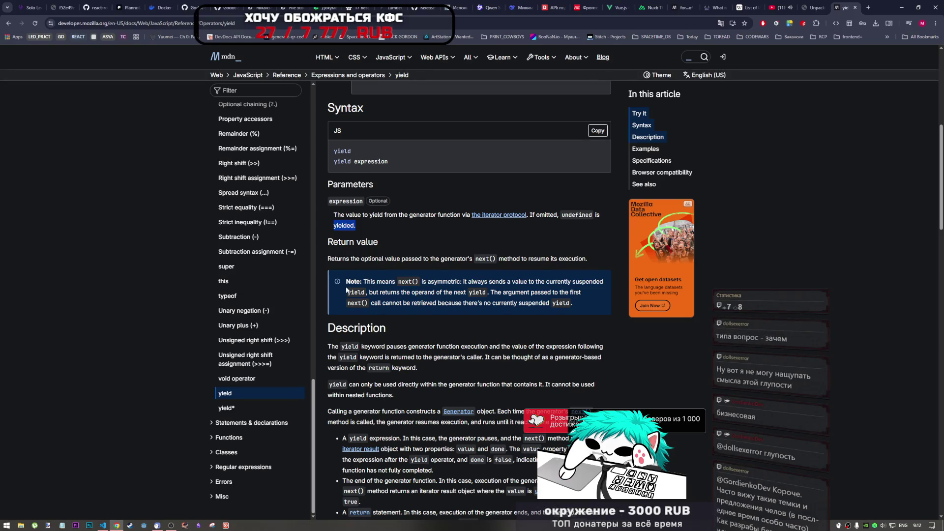
{"action": "left_click", "coordinate": [171, 525]}
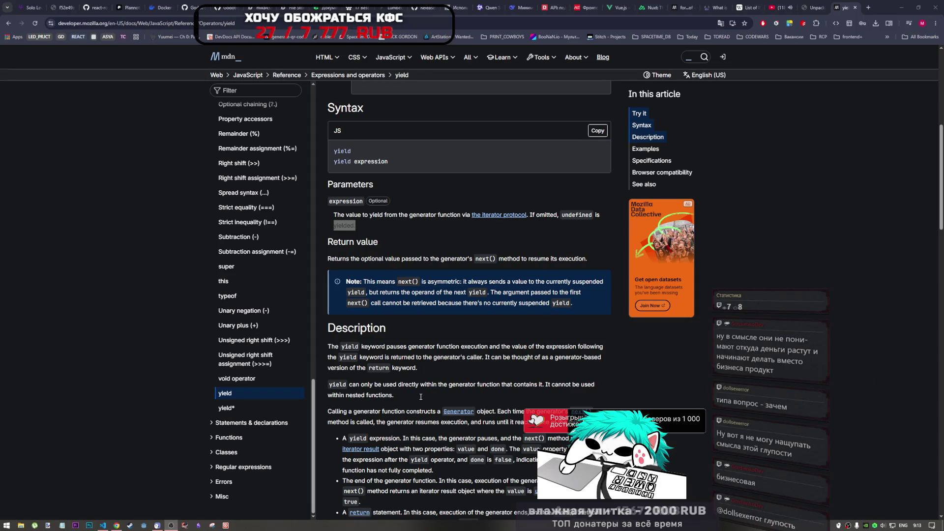
{"action": "left_click", "coordinate": [482, 355]}
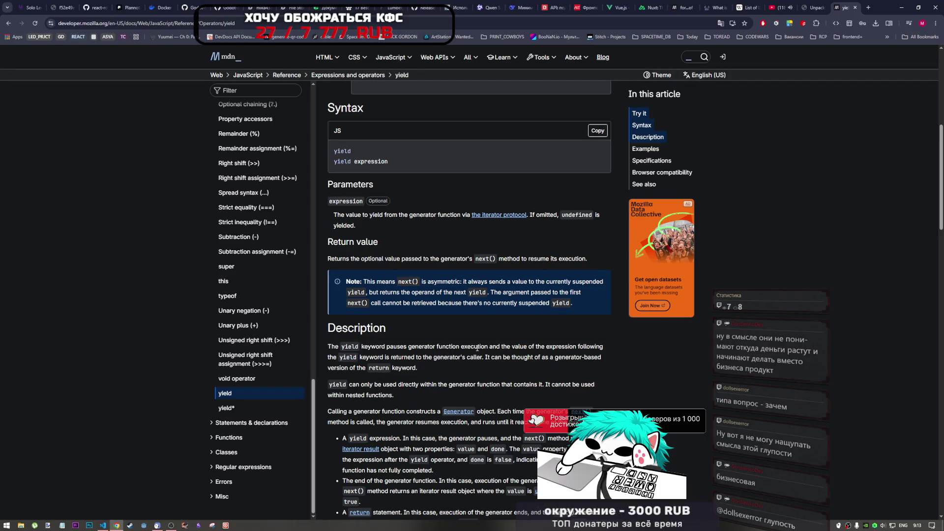
Highlight 'pauses' and the phrase about the expression's value in the yield Description
{"action": "left_click_drag", "start_coordinate": [387, 348], "coordinate": [407, 347]}
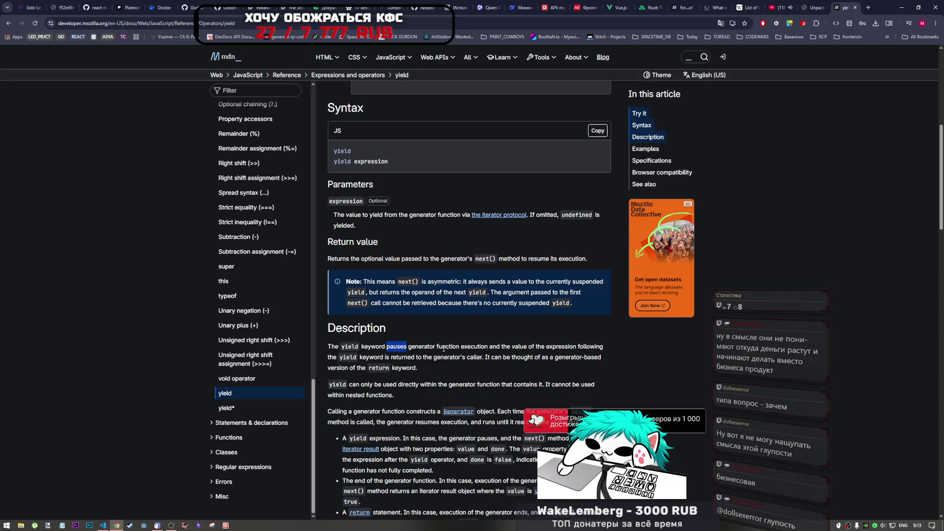
{"action": "left_click_drag", "start_coordinate": [501, 347], "coordinate": [595, 347]}
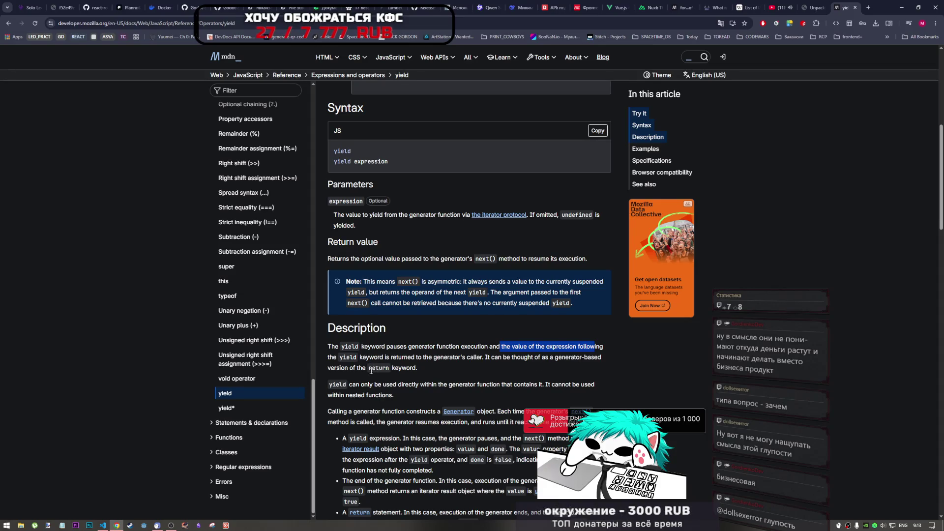
{"action": "left_click", "coordinate": [172, 524]}
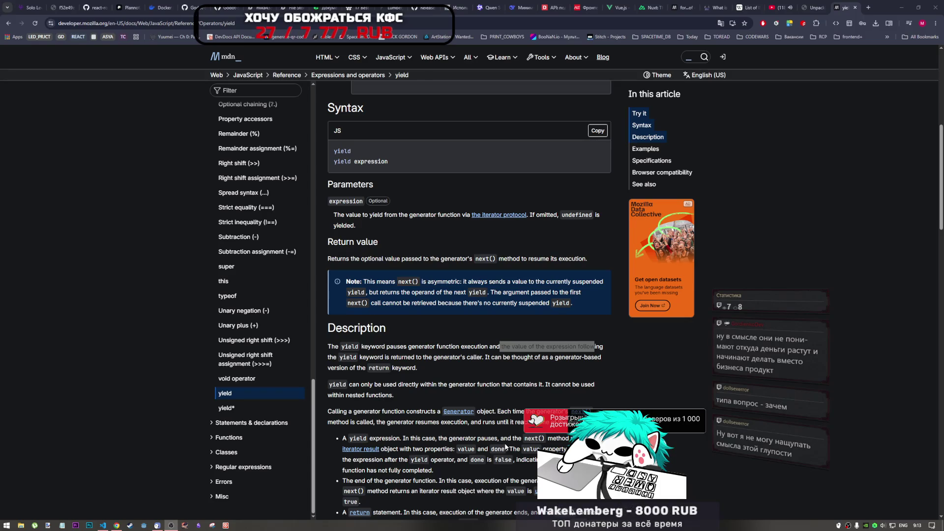
{"action": "left_click", "coordinate": [530, 391]}
Scroll down to Examples, then close the MDN yield tab to return to the book PDF's page 216
{"action": "scroll", "coordinate": [392, 399], "scroll_direction": "down", "scroll_amount": 4}
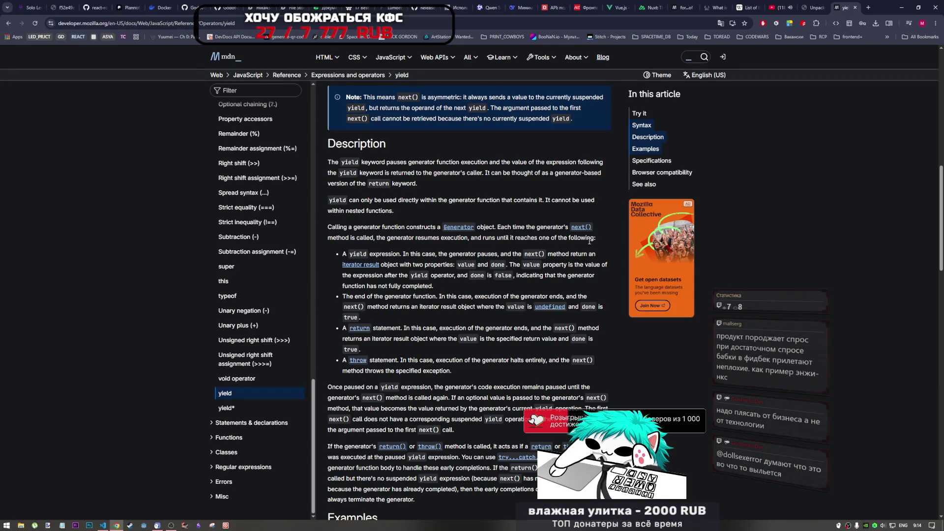
{"action": "scroll", "coordinate": [413, 323], "scroll_direction": "down", "scroll_amount": 1}
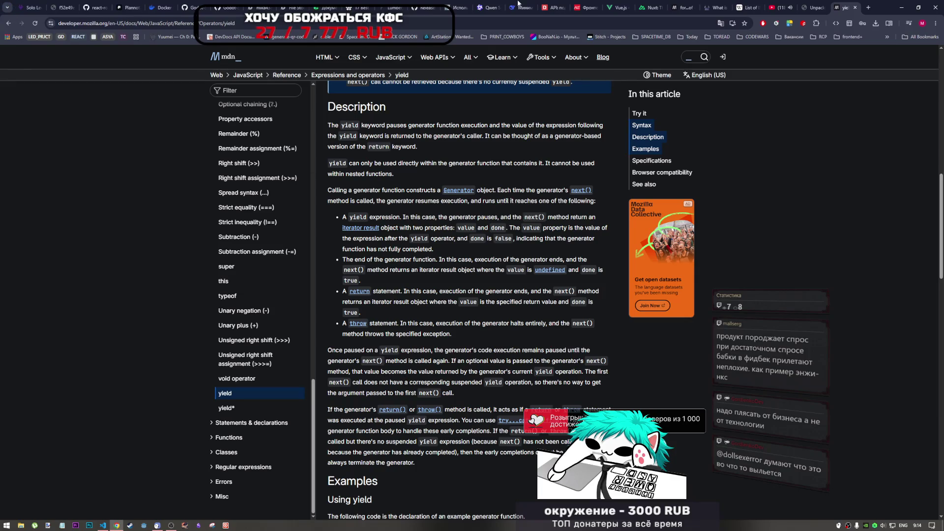
{"action": "left_click", "coordinate": [856, 8]}
{"action": "left_click", "coordinate": [404, 385]}
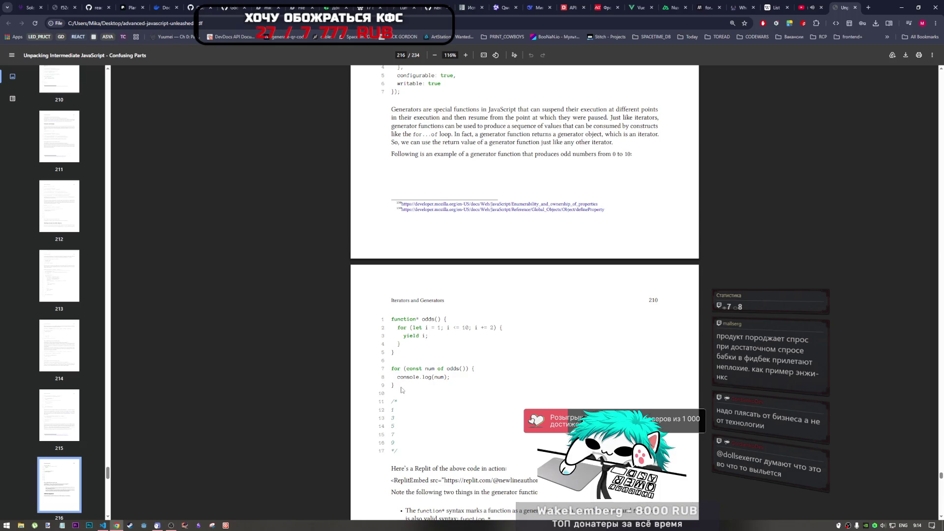
Paste the book's odds() generator code into book_samples.js and delete line numbers 3–7
{"action": "left_click_drag", "start_coordinate": [401, 317], "coordinate": [399, 385]}
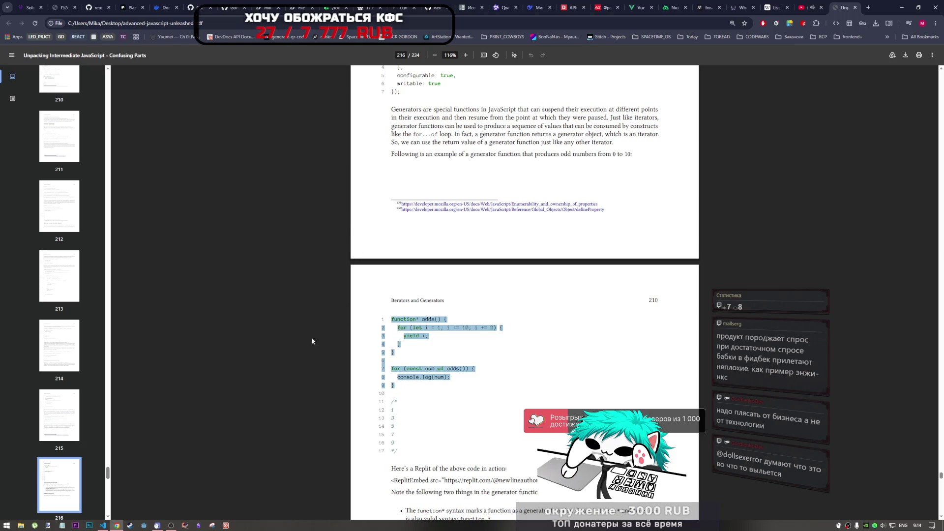
{"action": "left_click", "coordinate": [103, 525]}
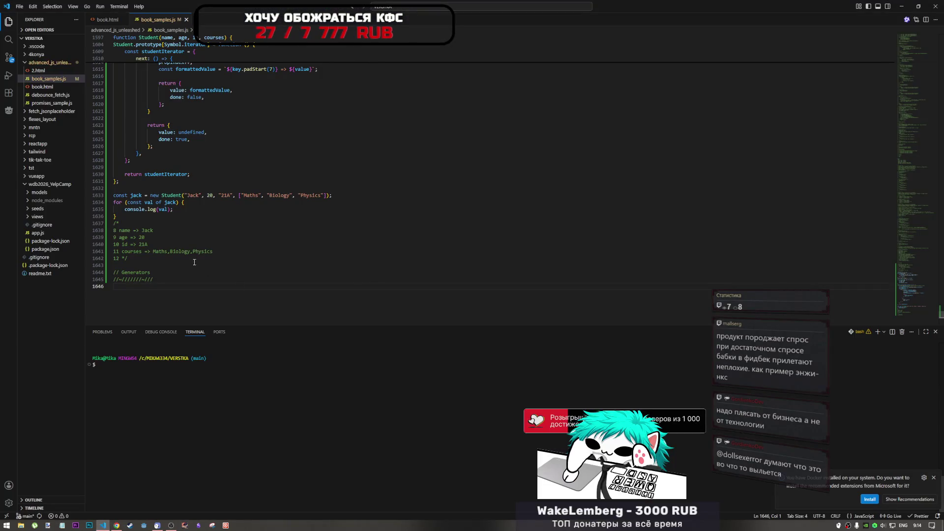
{"action": "key", "text": "ctrl+v"}
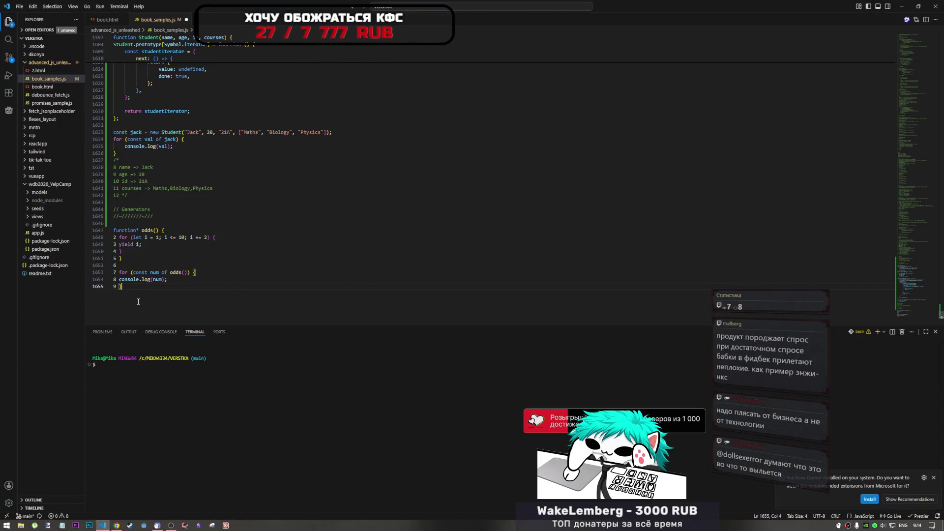
{"action": "left_click_drag", "start_coordinate": [115, 245], "coordinate": [115, 272]}
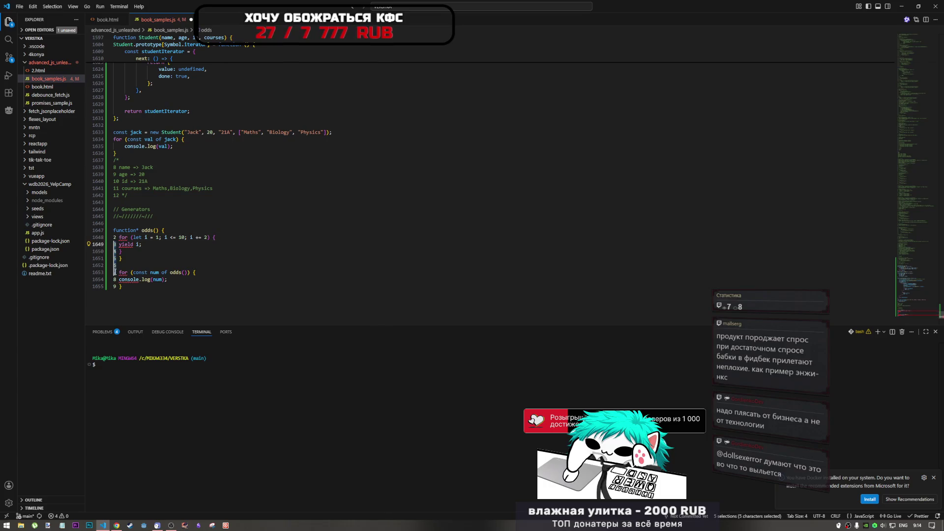
{"action": "key", "text": "BackSpace"}
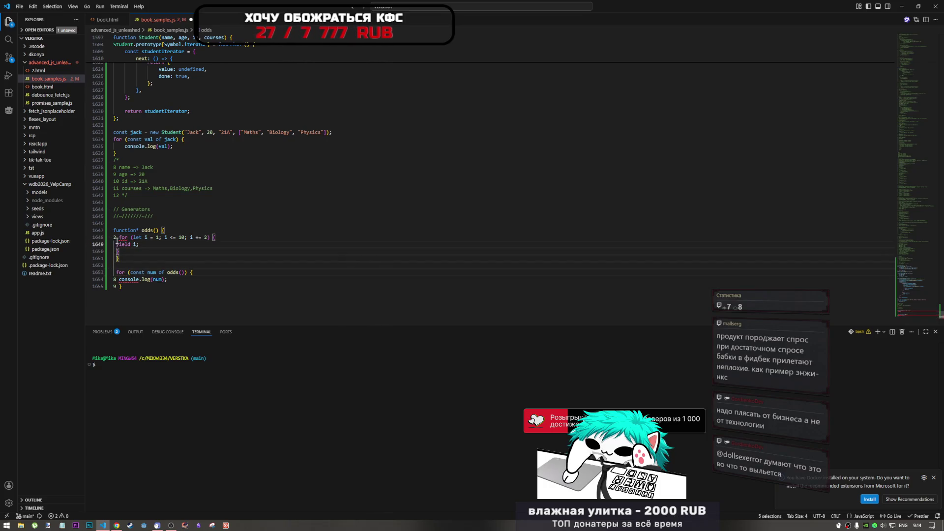
Remove the stray line digits 2, 8 and 9, then save to auto-format
{"action": "left_click", "coordinate": [117, 238]}
{"action": "key", "text": "BackSpace"}
{"action": "left_click", "coordinate": [116, 280]}
{"action": "key", "text": "BackSpace"}
{"action": "left_click", "coordinate": [117, 287]}
{"action": "key", "text": "BackSpace"}
{"action": "key", "text": "ctrl+s"}
Comment out the earlier practice code with Ctrl+/ and save the file
{"action": "scroll", "coordinate": [138, 260], "scroll_direction": "up", "scroll_amount": 3}
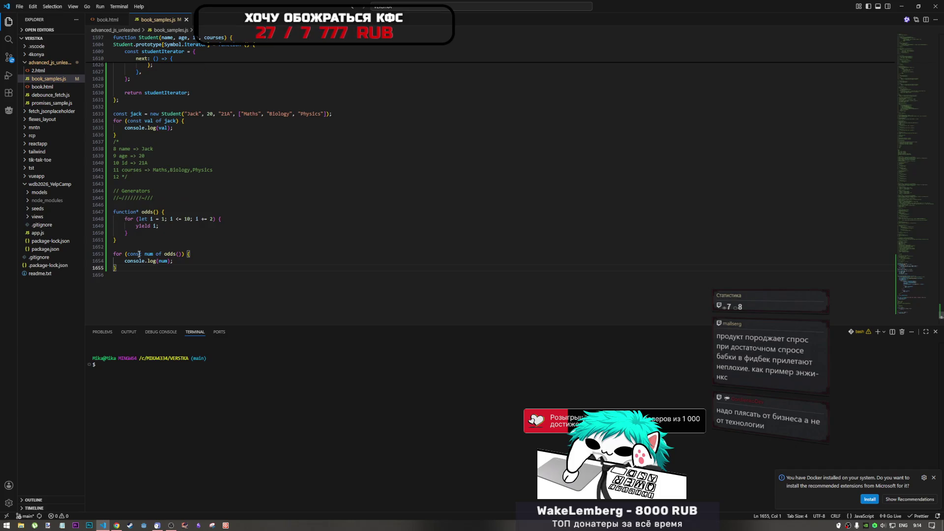
{"action": "mouse_move", "coordinate": [171, 226]}
{"action": "left_mouse_down"}
{"action": "mouse_move", "coordinate": [118, 207]}
{"action": "mouse_move", "coordinate": [114, 49]}
{"action": "mouse_move", "coordinate": [113, 174]}
{"action": "mouse_move", "coordinate": [110, 162]}
{"action": "left_mouse_up"}
{"action": "key", "text": "ctrl+slash"}
{"action": "scroll", "coordinate": [163, 250], "scroll_direction": "down", "scroll_amount": 15}
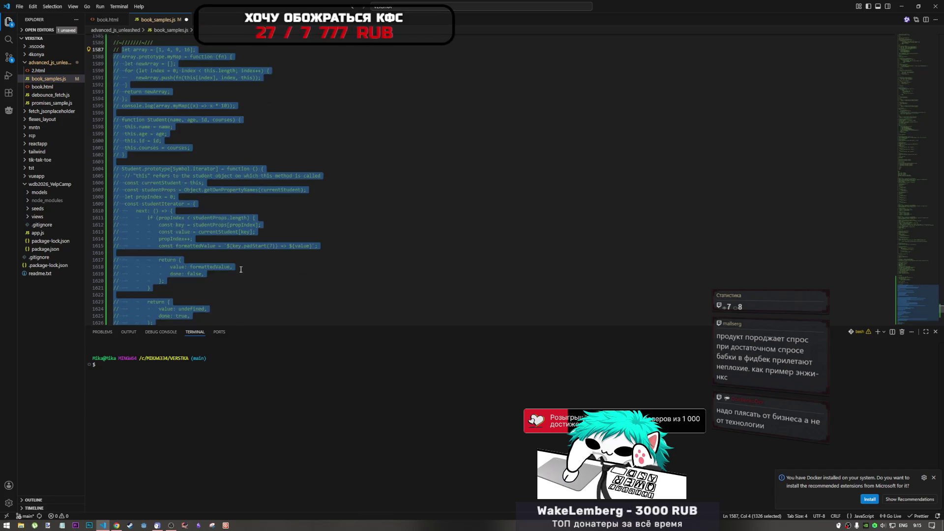
{"action": "left_click", "coordinate": [164, 250]}
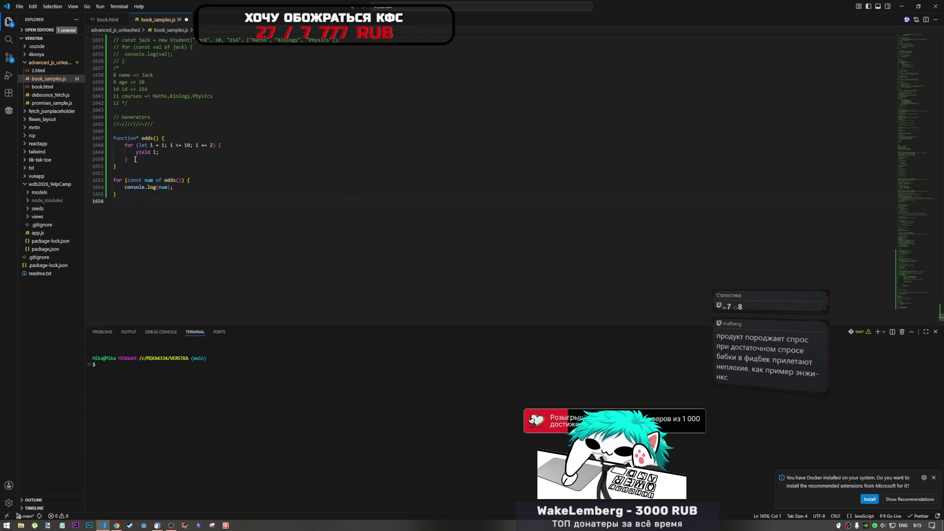
{"action": "key", "text": "Up"}
{"action": "key", "text": "Up"}
{"action": "key", "text": "Up"}
{"action": "key", "text": "End"}
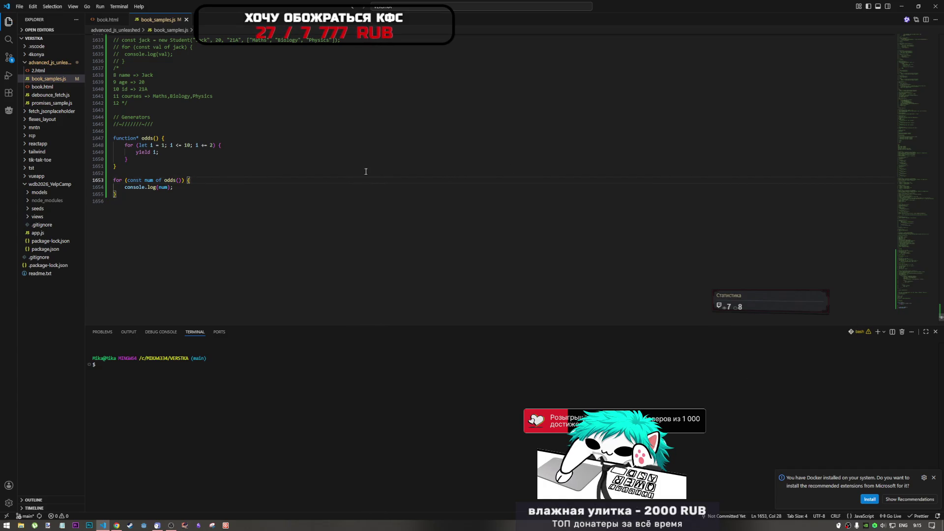
{"action": "left_click", "coordinate": [138, 206]}
{"action": "key", "text": "ctrl+s"}
Copy the separator comment below the odds() loop, remove the blank line, and return to the book
{"action": "left_click", "coordinate": [144, 130]}
{"action": "key", "text": "shift+Up"}
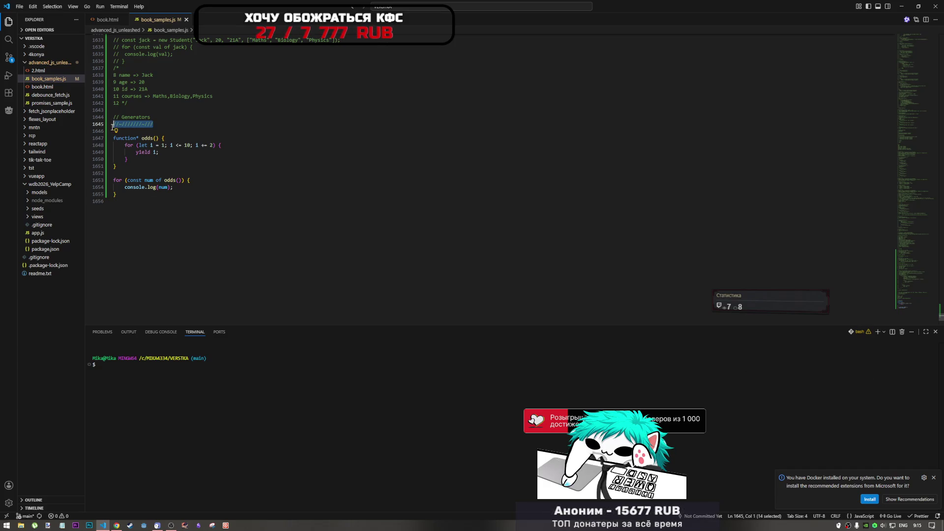
{"action": "left_click", "coordinate": [144, 130]}
{"action": "key", "text": "BackSpace"}
{"action": "left_click", "coordinate": [140, 202]}
{"action": "key", "text": "Return"}
{"action": "type", "text": "//~///////~///"}
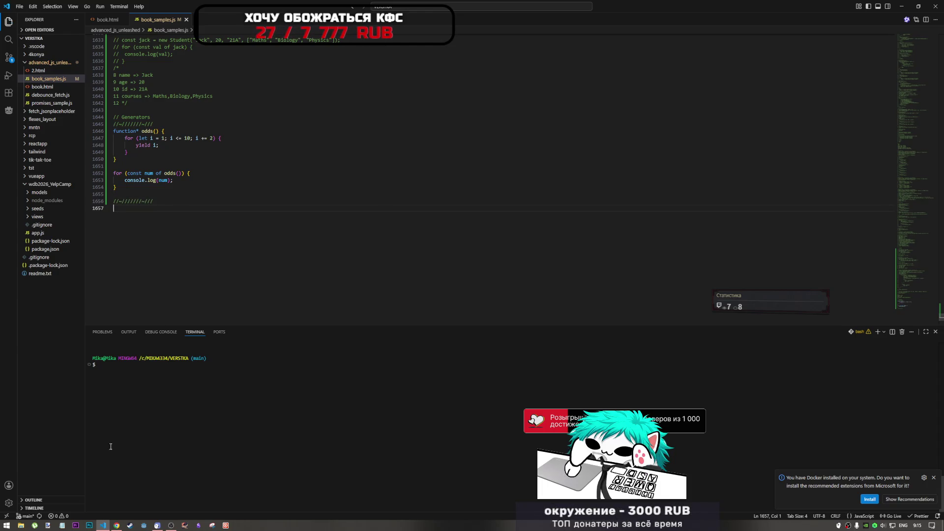
{"action": "left_click", "coordinate": [117, 525]}
{"action": "left_click", "coordinate": [133, 480]}
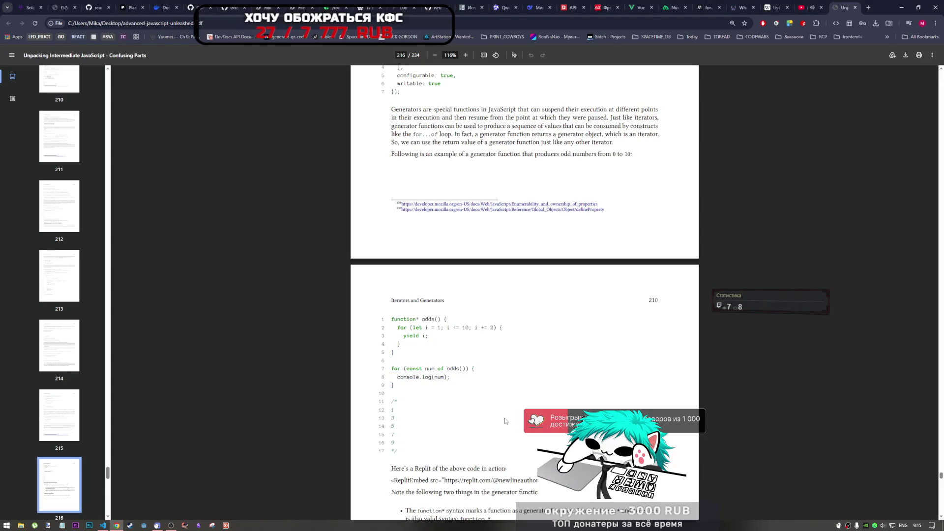
Highlight the asterisk and yield-value phrases, then select both function* and yield bullet notes
{"action": "scroll", "coordinate": [500, 353], "scroll_direction": "down", "scroll_amount": 5}
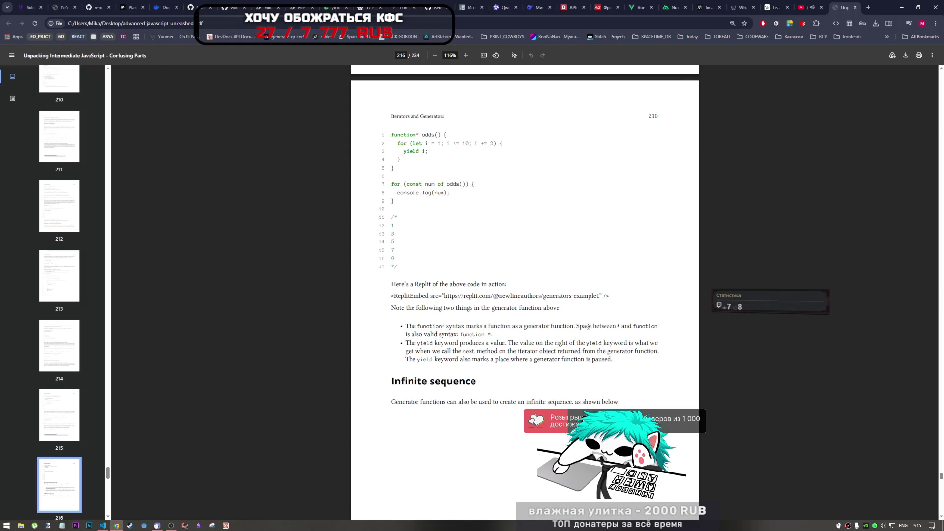
{"action": "double_click", "coordinate": [618, 326]}
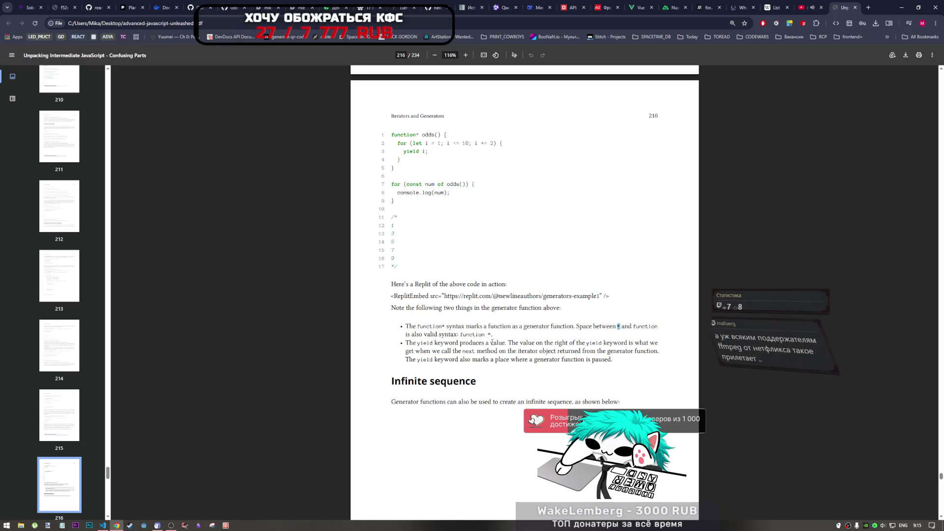
{"action": "left_click_drag", "start_coordinate": [427, 343], "coordinate": [564, 343]}
{"action": "left_click", "coordinate": [527, 343]}
{"action": "left_click", "coordinate": [587, 345]}
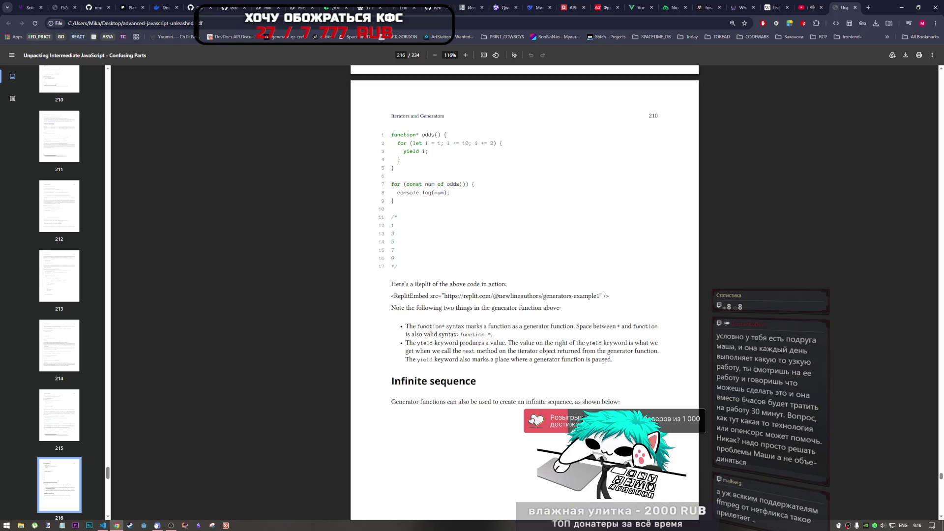
{"action": "mouse_move", "coordinate": [616, 362]}
{"action": "left_mouse_down"}
{"action": "mouse_move", "coordinate": [433, 340]}
{"action": "mouse_move", "coordinate": [534, 333]}
{"action": "left_mouse_up"}
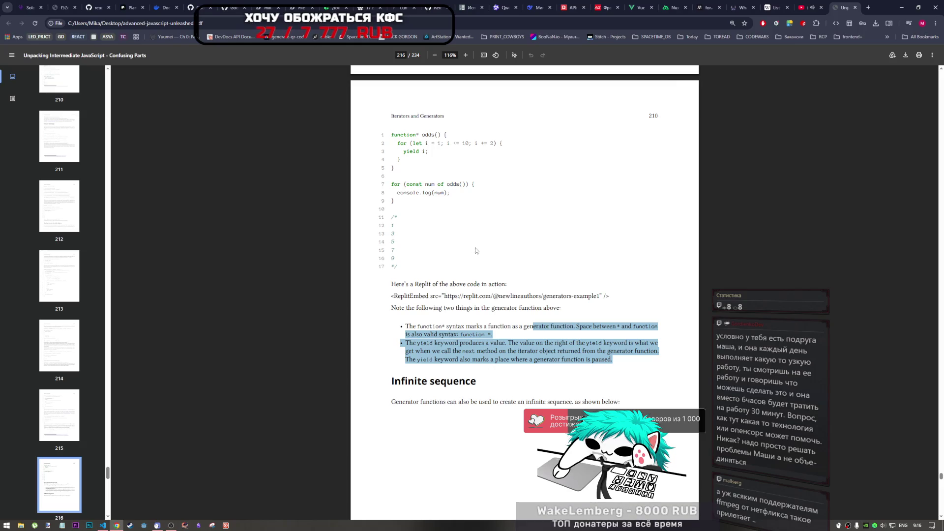
Mark the for...of loop and the function* odds() declaration in the book's code
{"action": "left_click_drag", "start_coordinate": [391, 184], "coordinate": [400, 193]}
{"action": "left_click", "coordinate": [404, 202]}
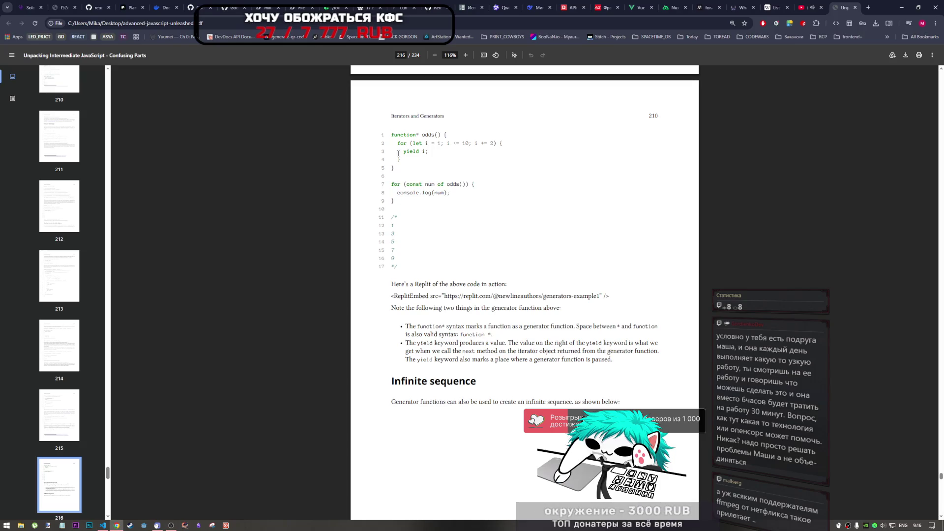
{"action": "left_click_drag", "start_coordinate": [398, 135], "coordinate": [425, 139]}
{"action": "left_click", "coordinate": [434, 134]}
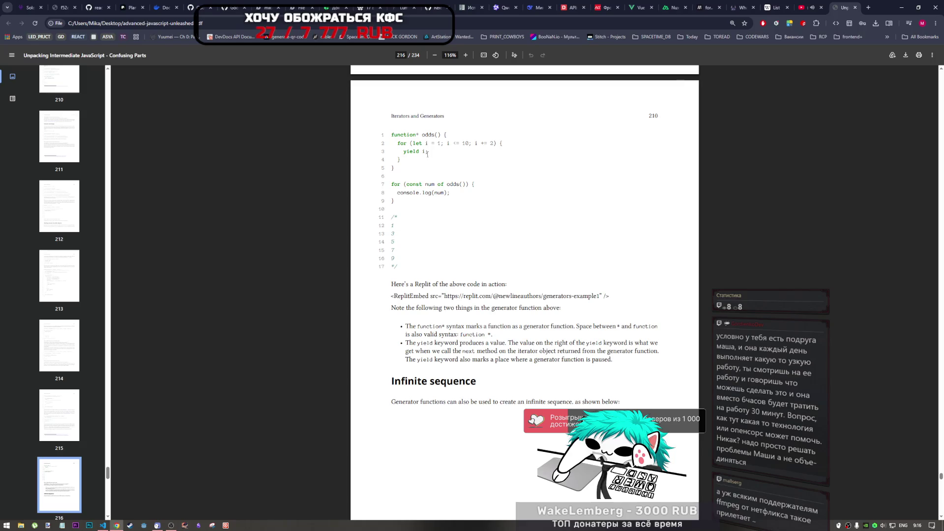
Pick out output values 5 and 3, then select both bullet notes from 'The' through 'paused.'
{"action": "double_click", "coordinate": [393, 241]}
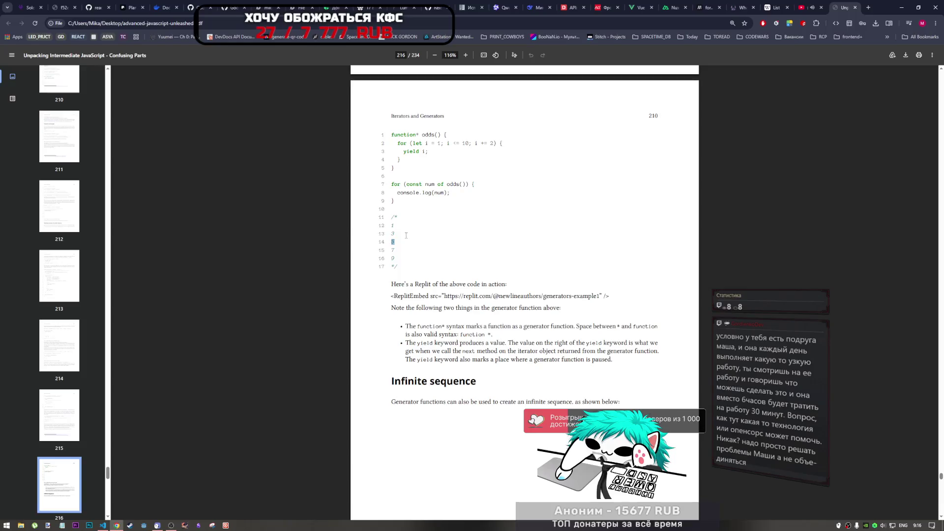
{"action": "double_click", "coordinate": [393, 233]}
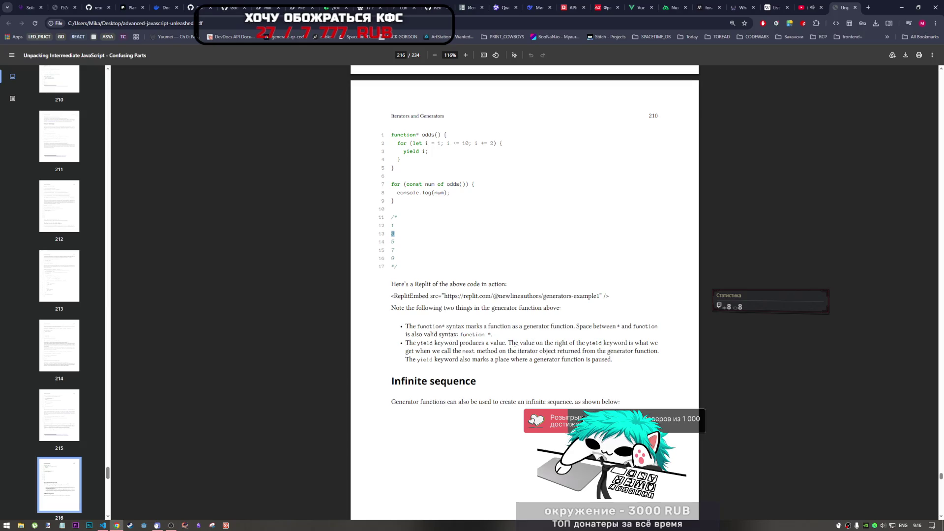
{"action": "left_click", "coordinate": [611, 362]}
{"action": "left_click_drag", "start_coordinate": [610, 362], "coordinate": [562, 362]}
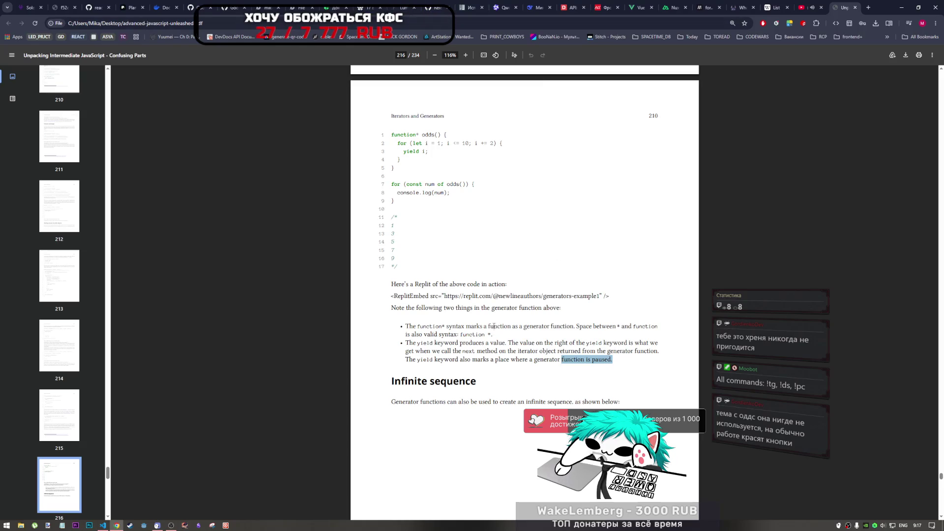
{"action": "left_click_drag", "start_coordinate": [613, 359], "coordinate": [406, 325]}
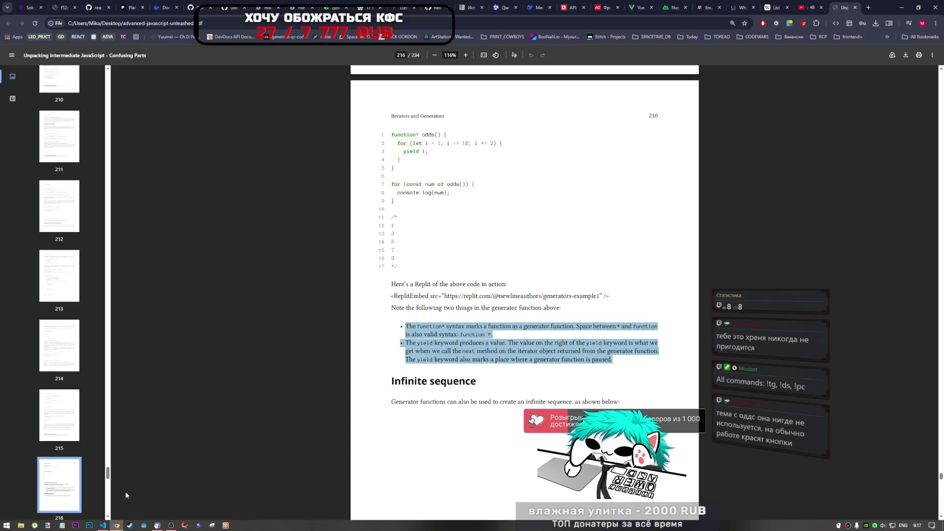
Paste the book's function* and yield notes below the loop and turn them into comments
{"action": "mouse_move", "coordinate": [112, 525]}
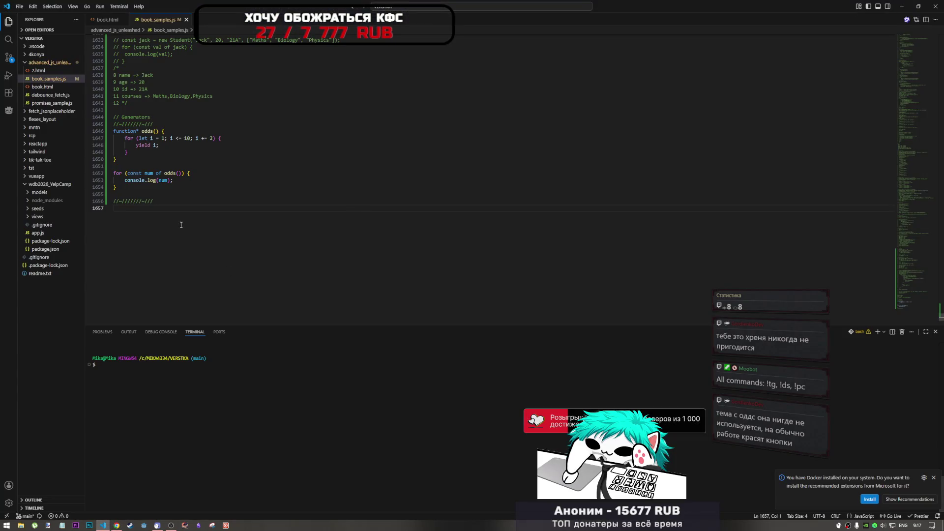
{"action": "left_click", "coordinate": [164, 194]}
{"action": "type", "text": "The function* syntax marks a function as a generator function. Space between * and function is also valid syntax: function *. • The yield keyword produces a value. The value on the right of the yield keyword is what we get when we call the next method on the iterator object returned from the generator function. The yield keyword also marks a place where a generator function is paused."}
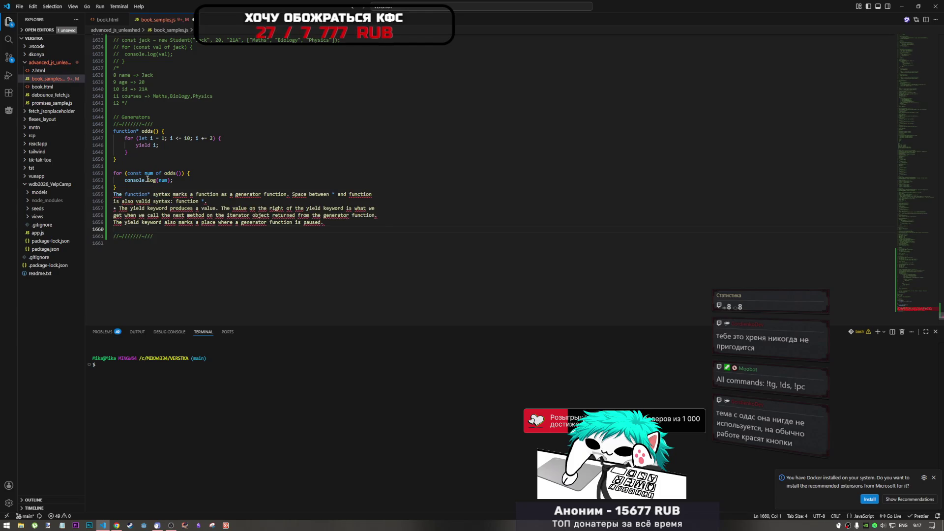
{"action": "left_click_drag", "start_coordinate": [114, 229], "coordinate": [123, 194]}
{"action": "key", "text": "ctrl+slash"}
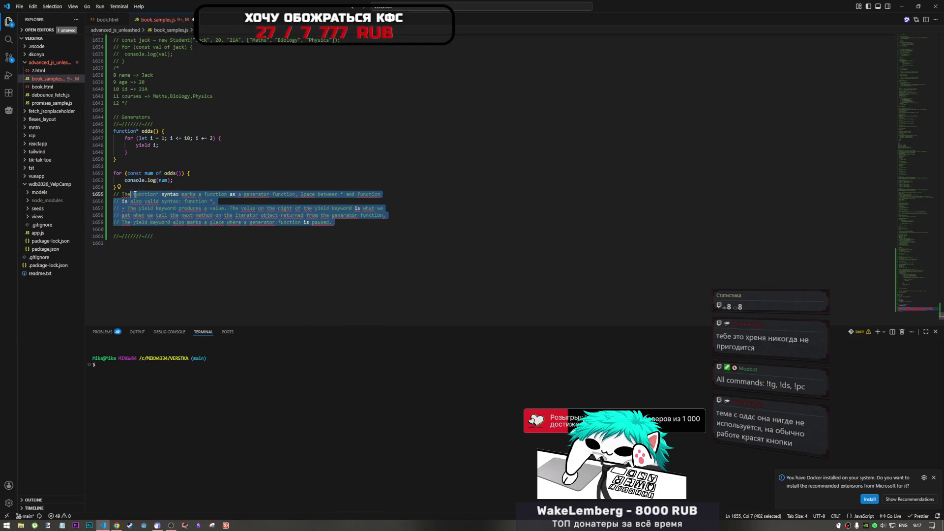
Delete the blank line before the loop, then return to the DeepSeek chat in the browser
{"action": "left_click", "coordinate": [126, 167]}
{"action": "key", "text": "BackSpace"}
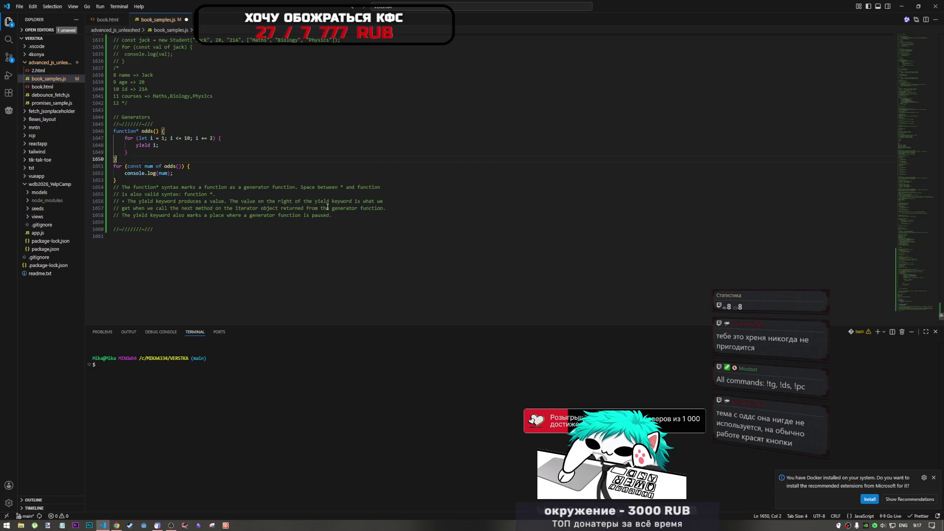
{"action": "mouse_move", "coordinate": [333, 215]}
{"action": "left_mouse_down"}
{"action": "mouse_move", "coordinate": [131, 208]}
{"action": "mouse_move", "coordinate": [118, 194]}
{"action": "mouse_move", "coordinate": [96, 109]}
{"action": "mouse_move", "coordinate": [107, 130]}
{"action": "left_mouse_up"}
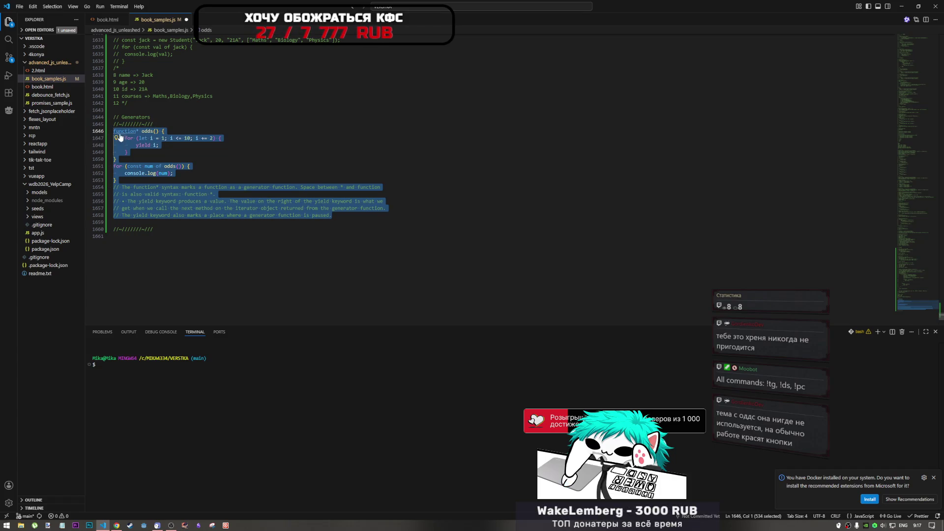
{"action": "key", "text": "alt+Tab"}
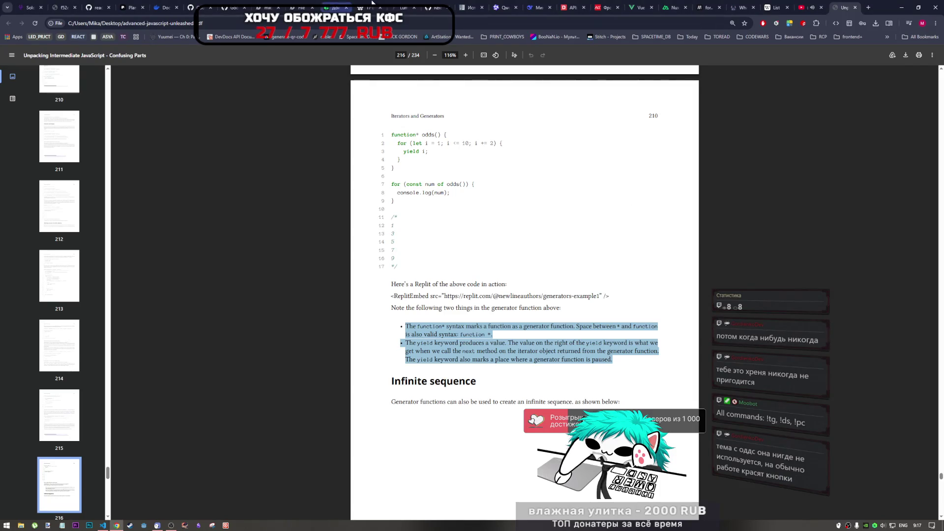
{"action": "left_click", "coordinate": [540, 8]}
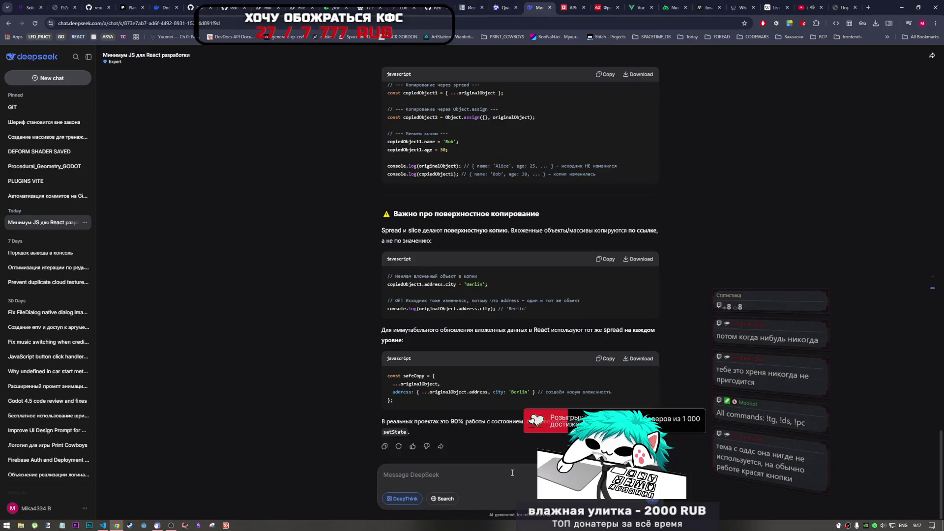
Ask DeepSeek what 'paused' means and what happens calling the generator instead of iterating
{"action": "type", "text": "что зна"}
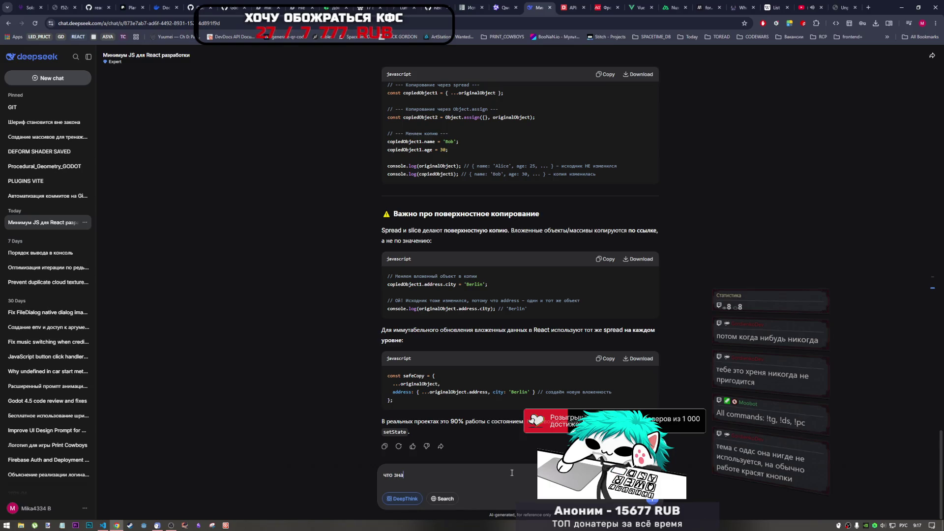
{"action": "type", "text": "чит"}
{"action": "key", "text": "alt+shift"}
{"action": "type", "text": " Pause"}
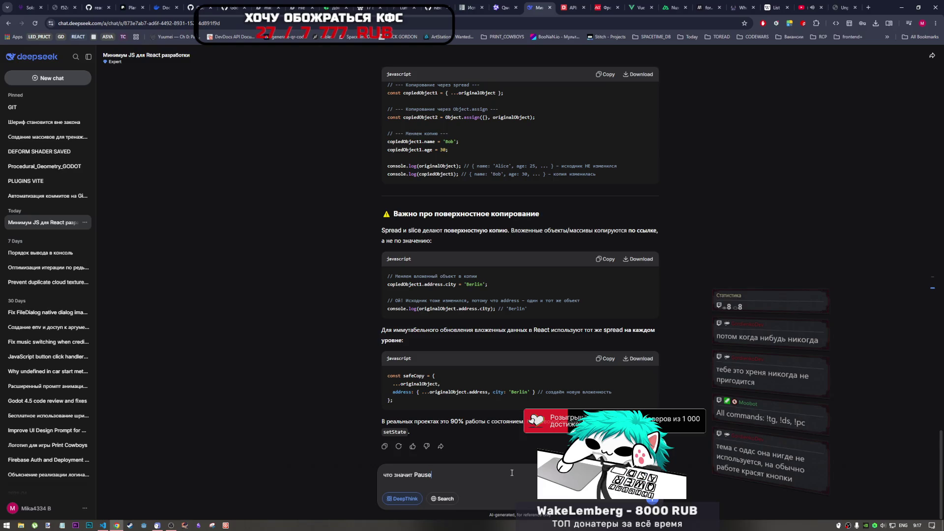
{"action": "key", "text": "BackSpace"}
{"action": "key", "text": "BackSpace"}
{"action": "key", "text": "BackSpace"}
{"action": "type", "text": "pa"}
{"action": "type", "text": "sed "}
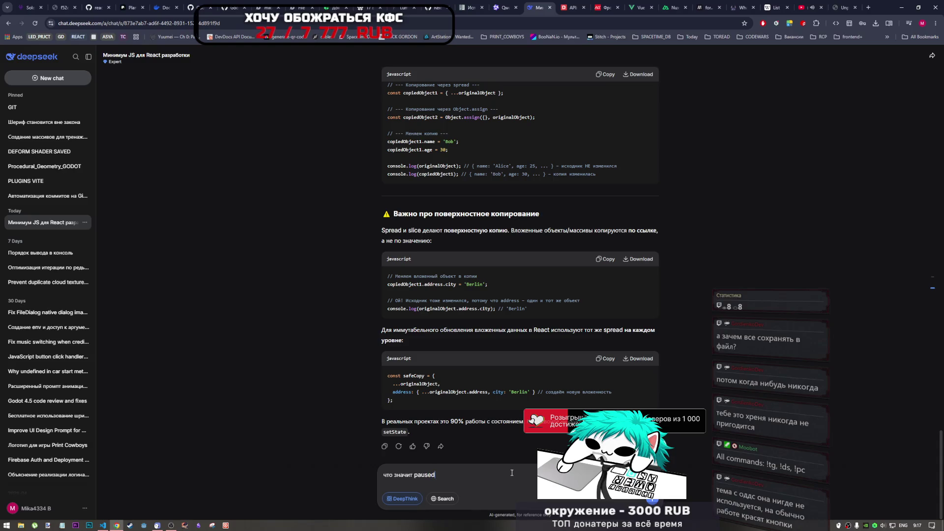
{"action": "type", "text": " и в"}
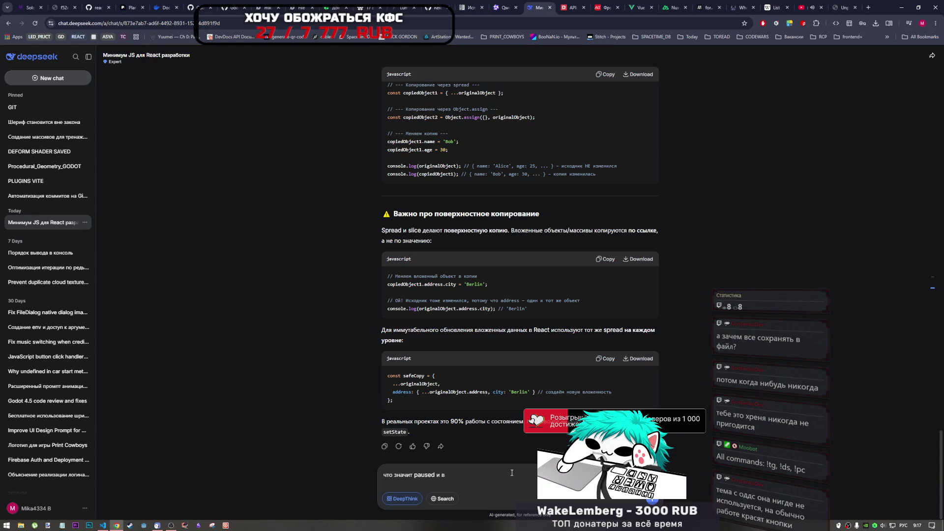
{"action": "type", "text": " ч что если"}
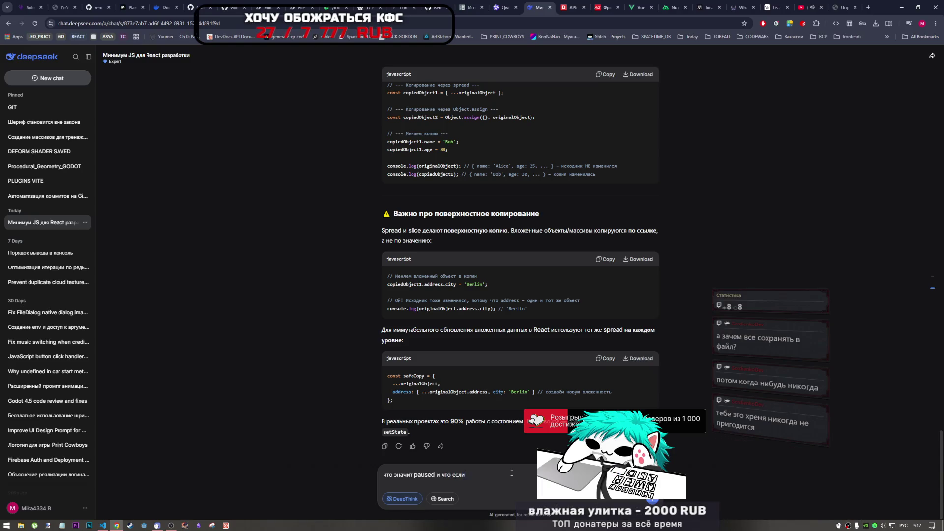
{"action": "type", "text": " не ииров"}
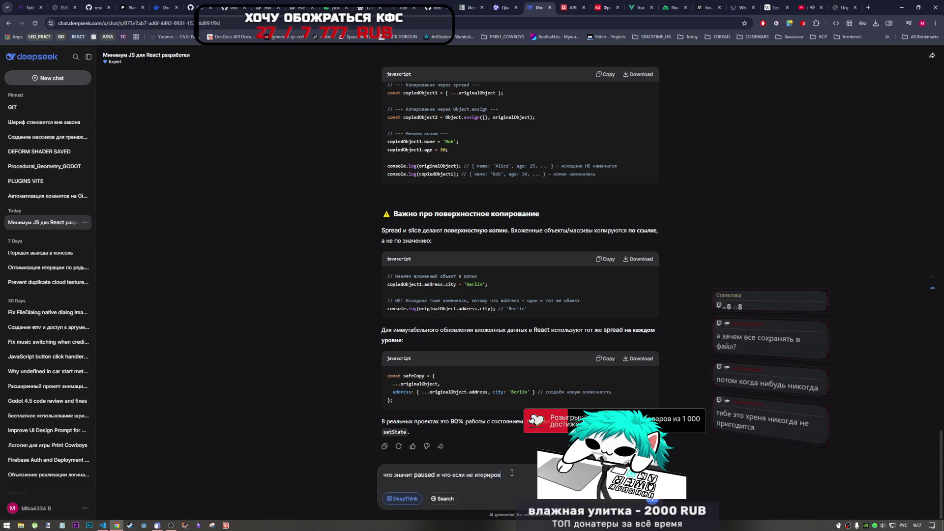
{"action": "type", "text": "аться а вызва"}
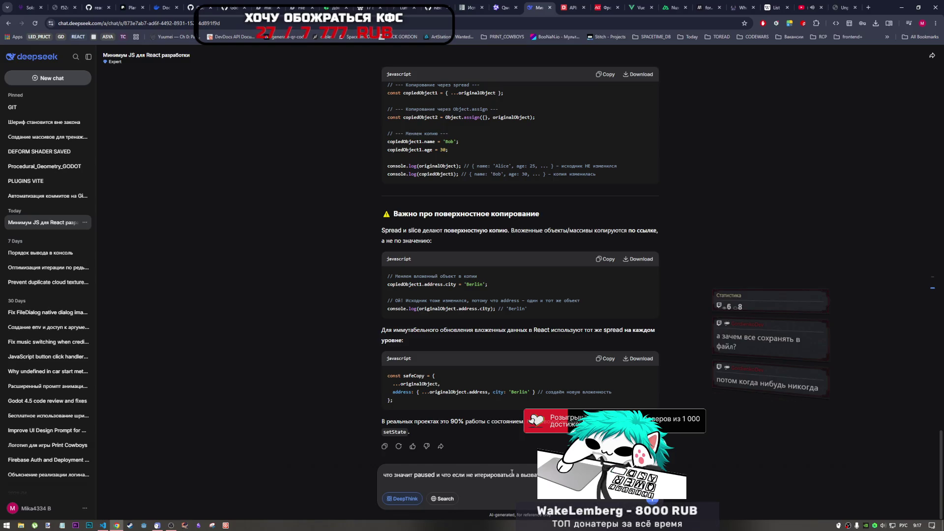
{"action": "key", "text": "Return"}
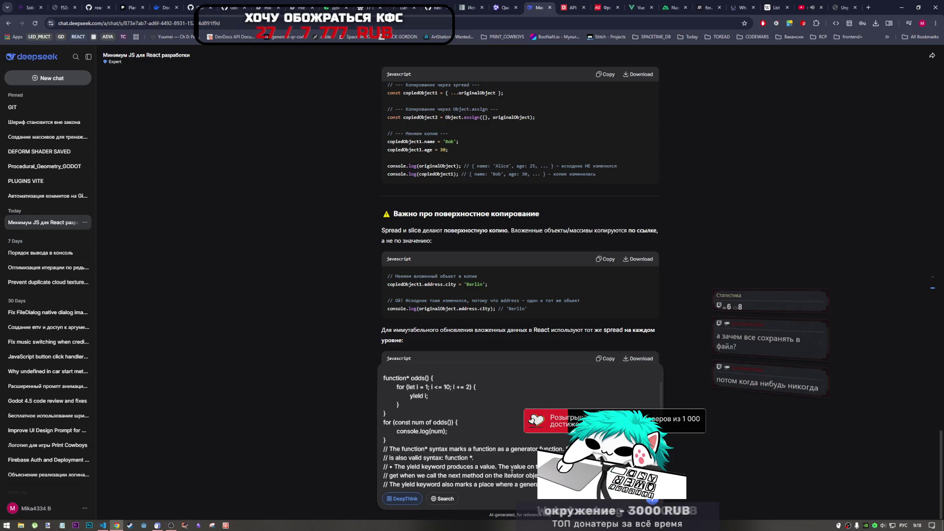
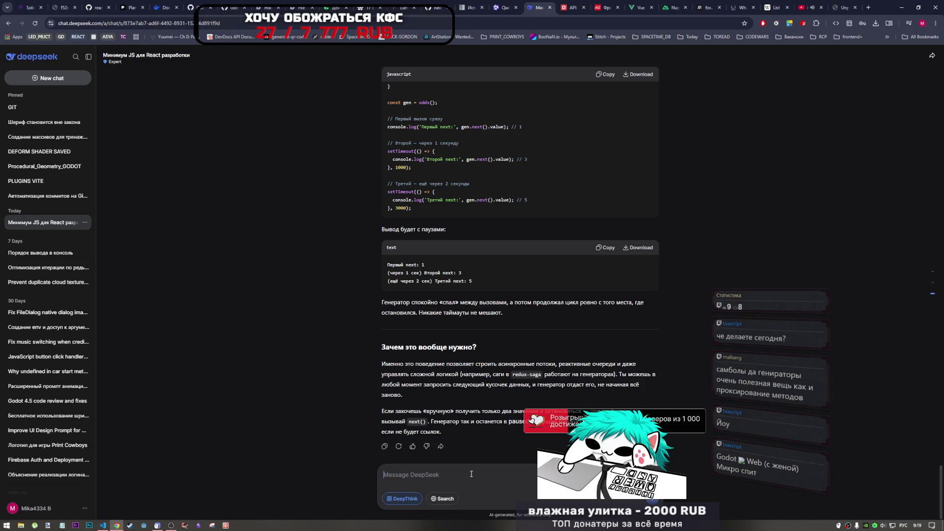
Browse the JavaScript book PDF and check the for...of reference page
{"action": "scroll", "coordinate": [438, 386], "scroll_direction": "up", "scroll_amount": 7}
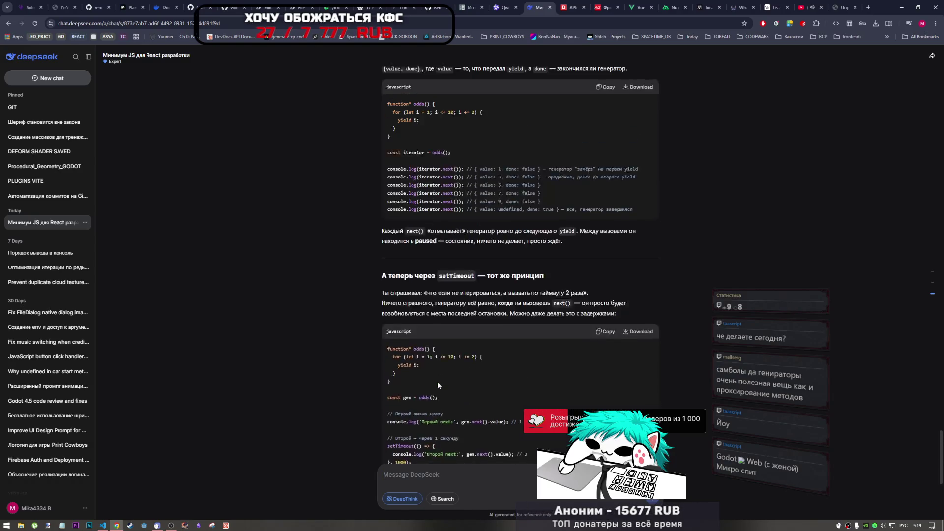
{"action": "scroll", "coordinate": [438, 384], "scroll_direction": "up", "scroll_amount": 4}
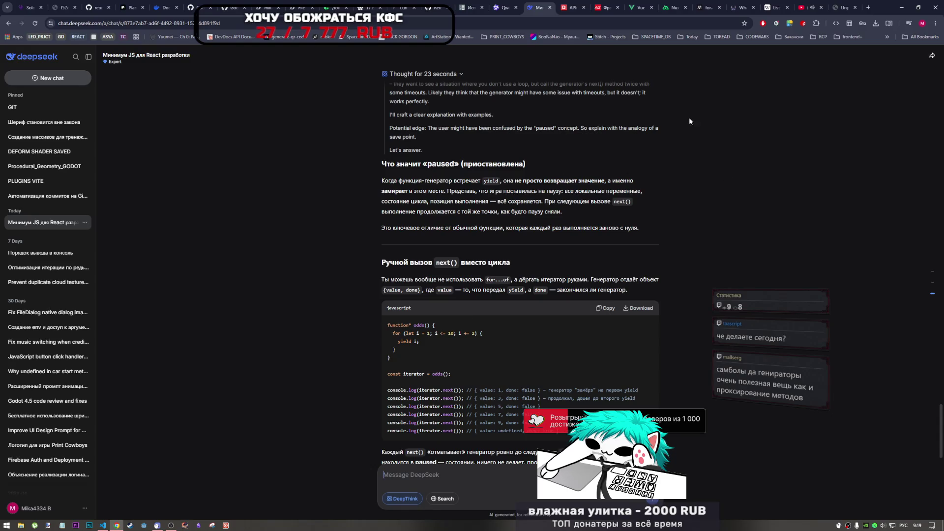
{"action": "left_click", "coordinate": [842, 4]}
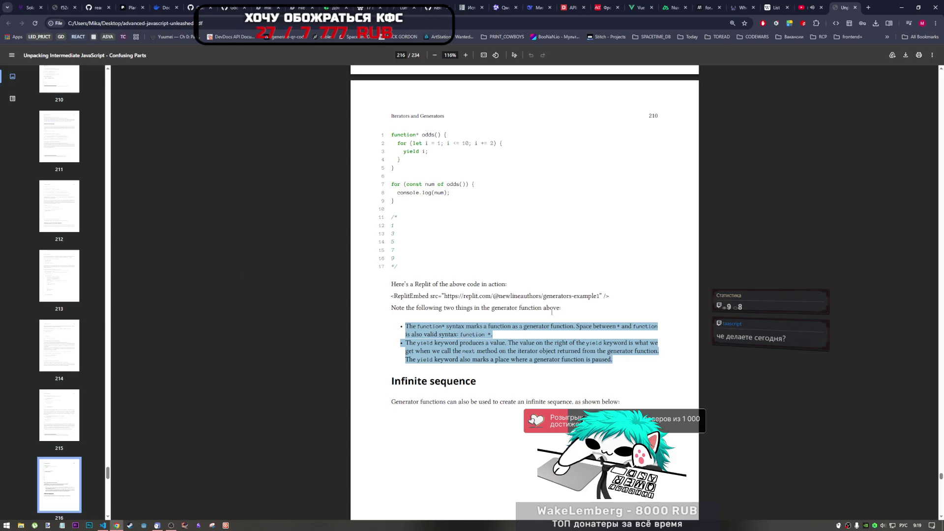
{"action": "scroll", "coordinate": [511, 337], "scroll_direction": "up", "scroll_amount": 20}
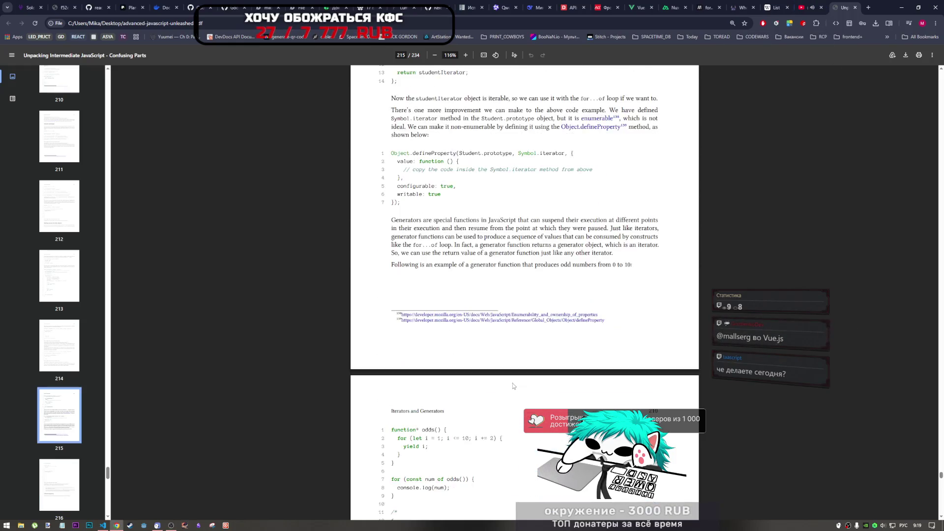
{"action": "scroll", "coordinate": [521, 390], "scroll_direction": "up", "scroll_amount": 10}
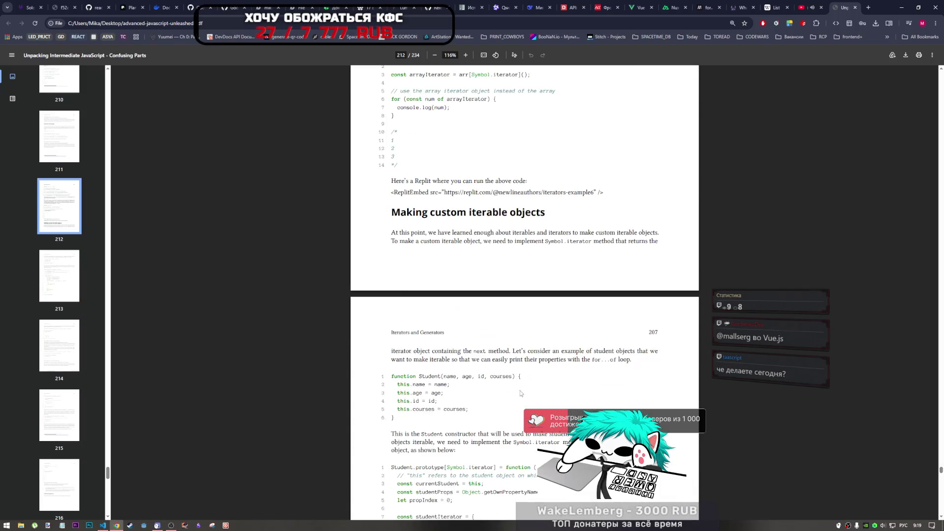
{"action": "scroll", "coordinate": [520, 390], "scroll_direction": "down", "scroll_amount": 12}
{"action": "scroll", "coordinate": [517, 391], "scroll_direction": "down", "scroll_amount": 15}
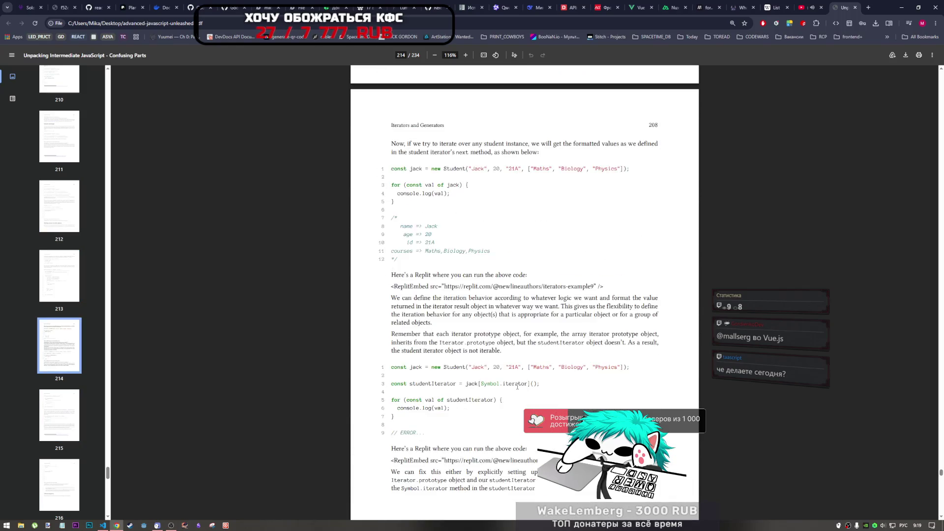
{"action": "scroll", "coordinate": [517, 385], "scroll_direction": "down", "scroll_amount": 6}
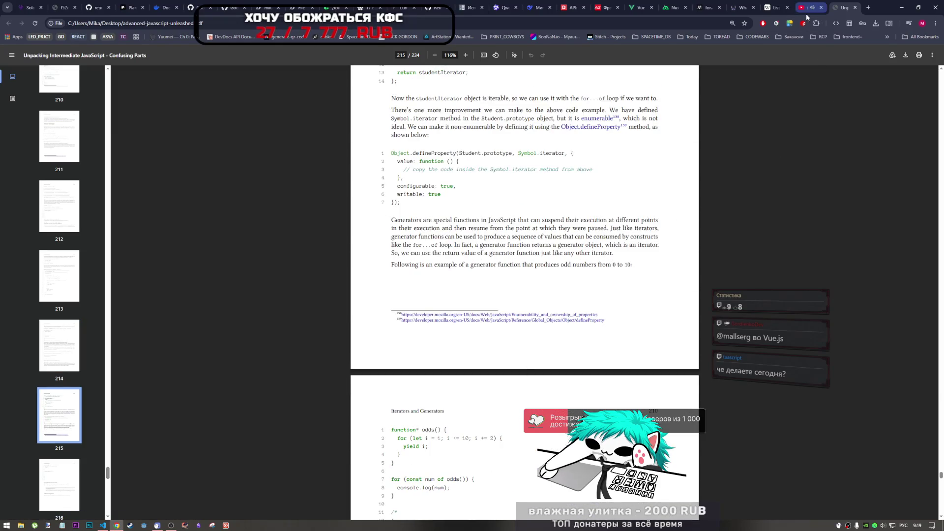
{"action": "scroll", "coordinate": [472, 307], "scroll_direction": "down", "scroll_amount": 2}
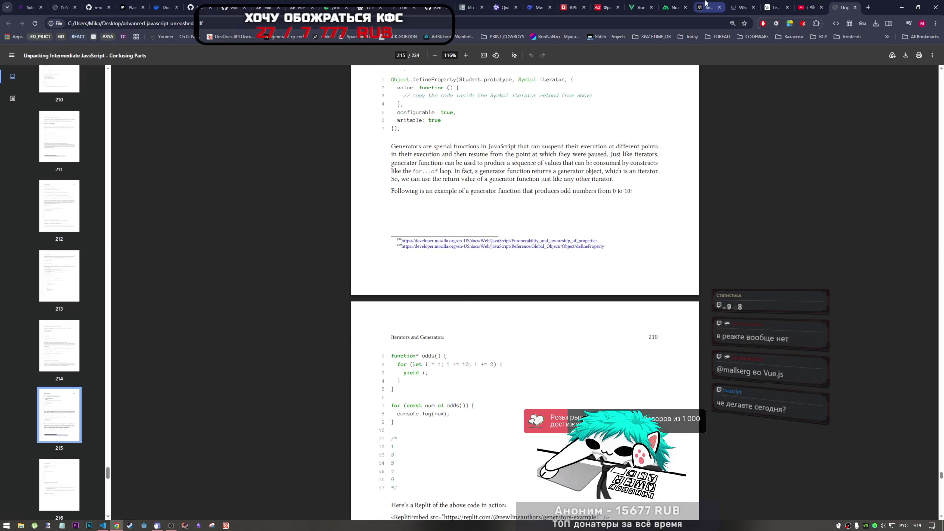
{"action": "left_click", "coordinate": [724, 4]}
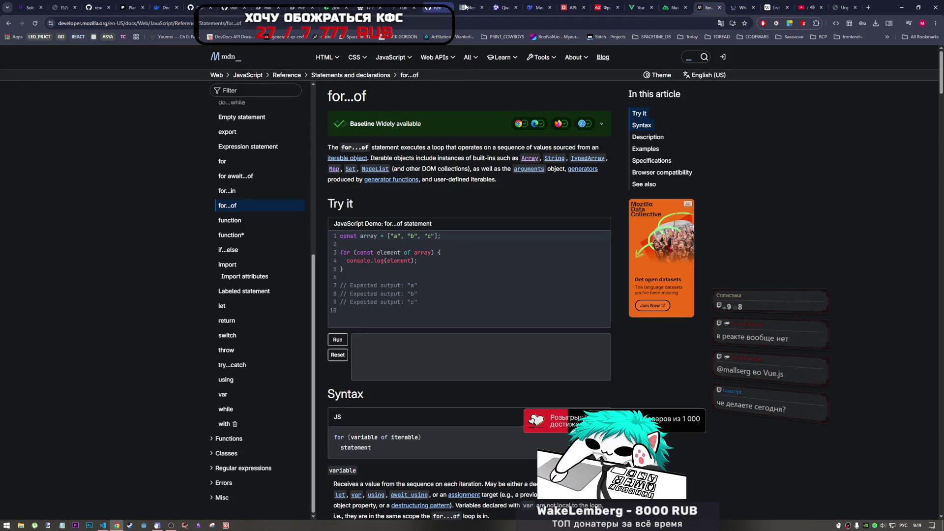
Return to the DeepSeek generators chat and scroll through its answer
{"action": "left_click", "coordinate": [539, 8]}
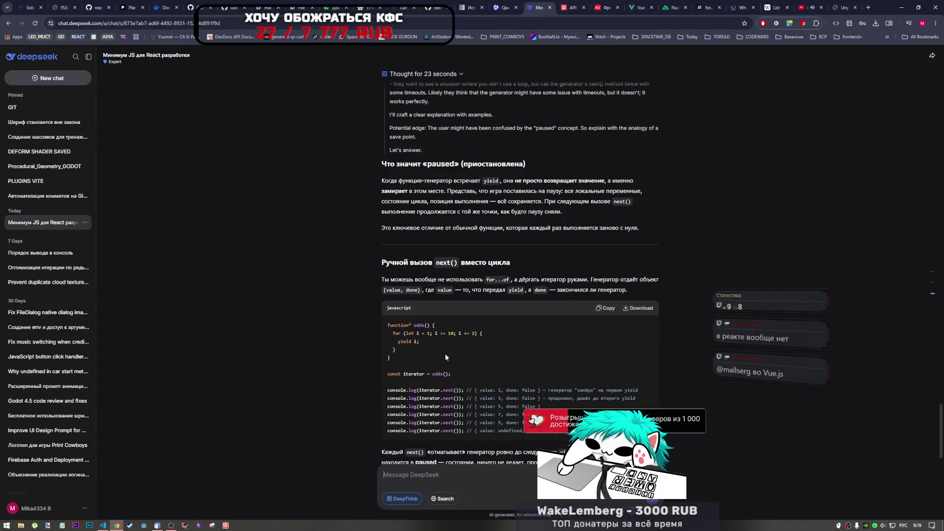
{"action": "scroll", "coordinate": [444, 354], "scroll_direction": "down", "scroll_amount": 2}
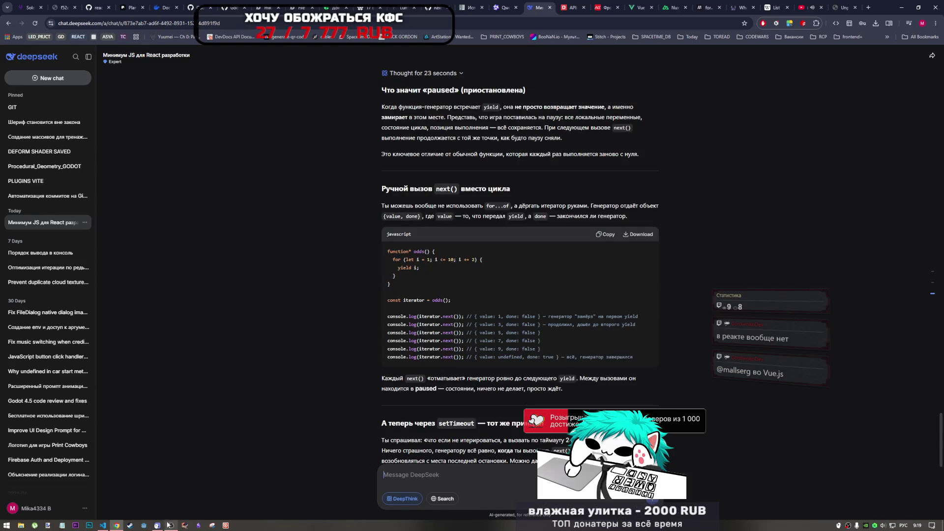
{"action": "left_click", "coordinate": [180, 504]}
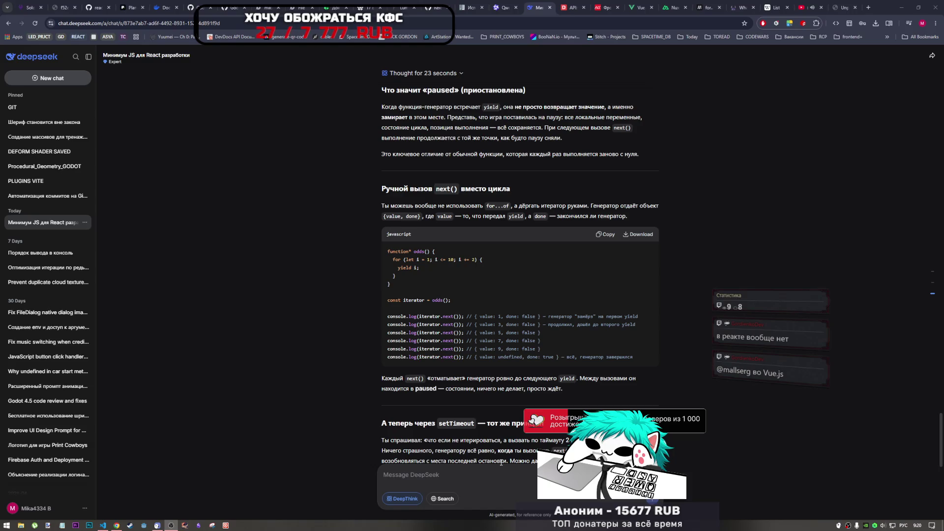
{"action": "left_click", "coordinate": [469, 381]}
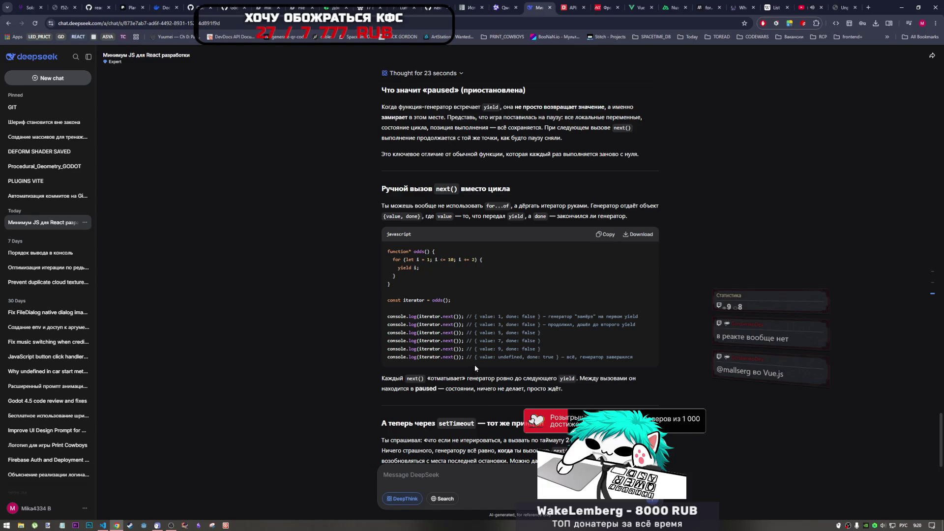
{"action": "scroll", "coordinate": [451, 355], "scroll_direction": "down", "scroll_amount": 1}
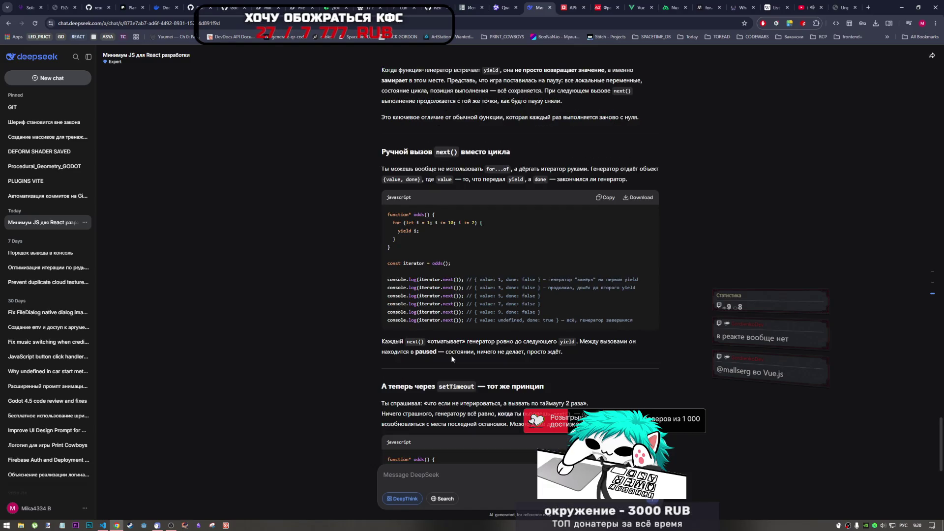
{"action": "scroll", "coordinate": [450, 355], "scroll_direction": "down", "scroll_amount": 1}
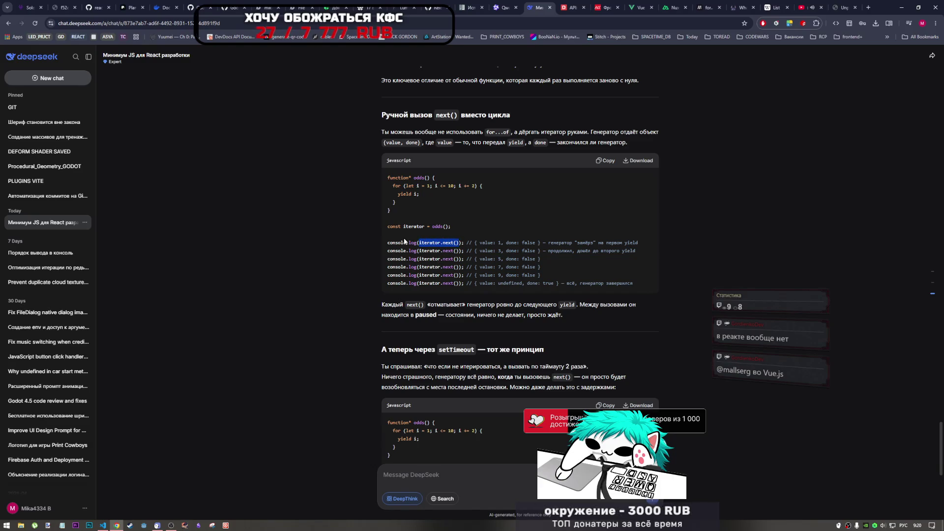
{"action": "scroll", "coordinate": [403, 243], "scroll_direction": "down", "scroll_amount": 3}
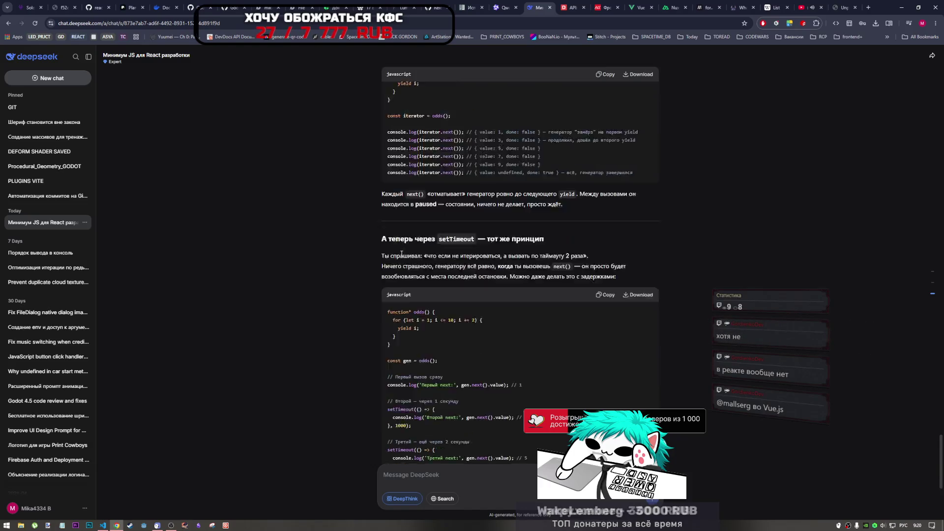
{"action": "scroll", "coordinate": [400, 255], "scroll_direction": "up", "scroll_amount": 4}
{"action": "scroll", "coordinate": [475, 292], "scroll_direction": "down", "scroll_amount": 3}
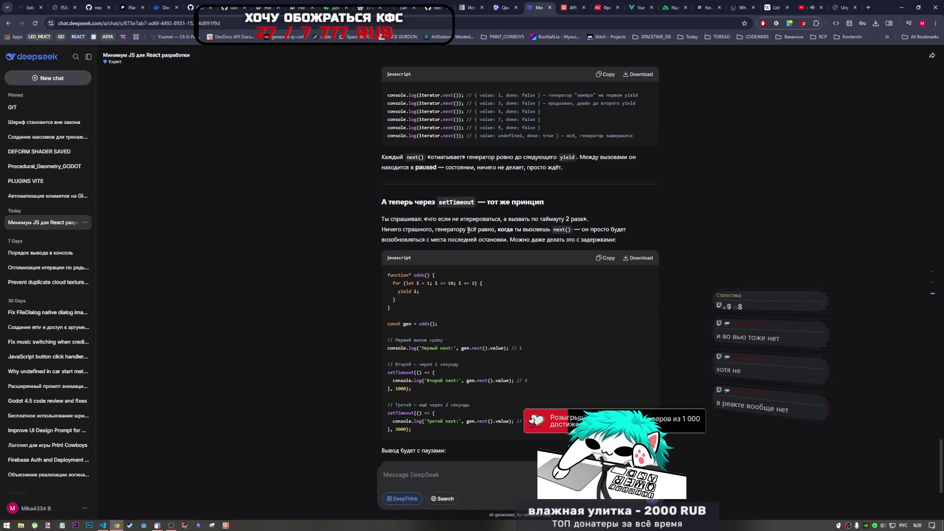
{"action": "scroll", "coordinate": [456, 229], "scroll_direction": "down", "scroll_amount": 4}
{"action": "scroll", "coordinate": [456, 243], "scroll_direction": "up", "scroll_amount": 3}
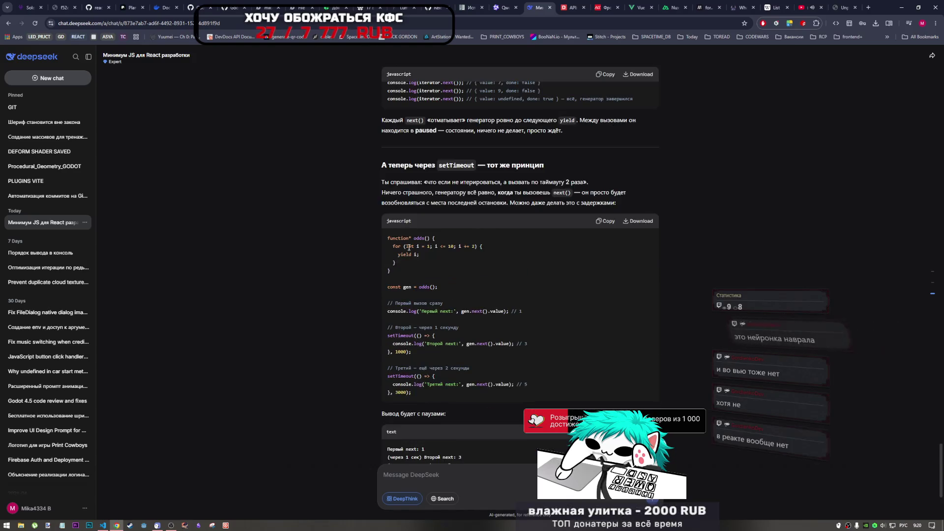
{"action": "scroll", "coordinate": [467, 317], "scroll_direction": "down", "scroll_amount": 2}
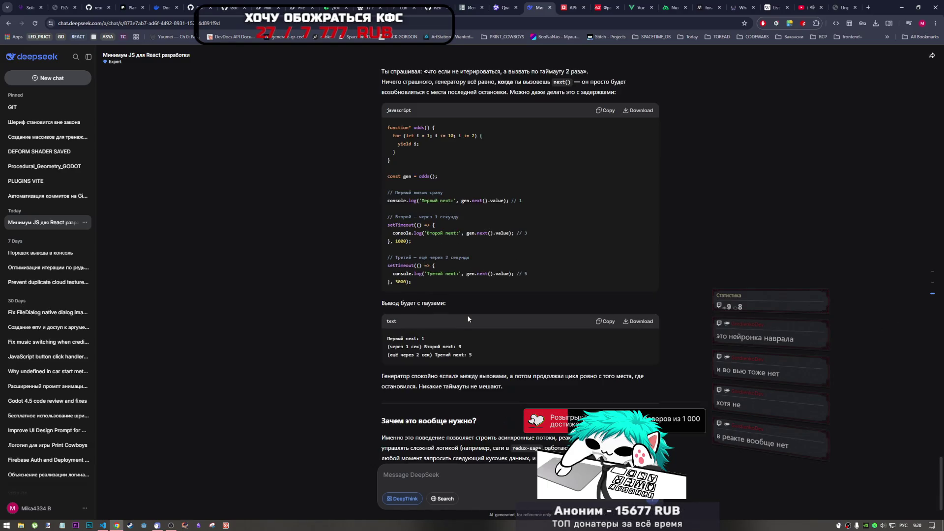
{"action": "scroll", "coordinate": [457, 273], "scroll_direction": "up", "scroll_amount": 2}
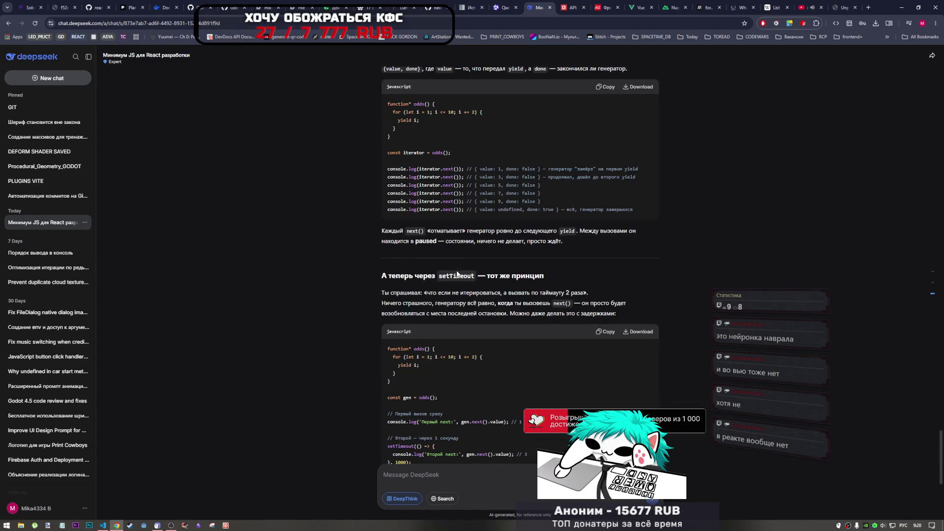
{"action": "scroll", "coordinate": [446, 198], "scroll_direction": "down", "scroll_amount": 3}
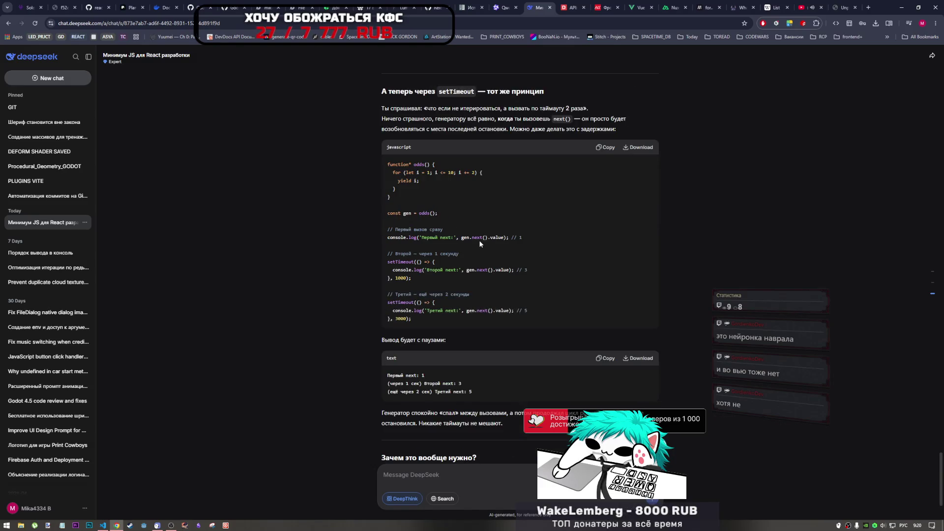
Highlight the { value: 1, done: false } result and the phrase спокойно «спал» in the answer
{"action": "double_click", "coordinate": [495, 238]}
{"action": "scroll", "coordinate": [491, 268], "scroll_direction": "up", "scroll_amount": 4}
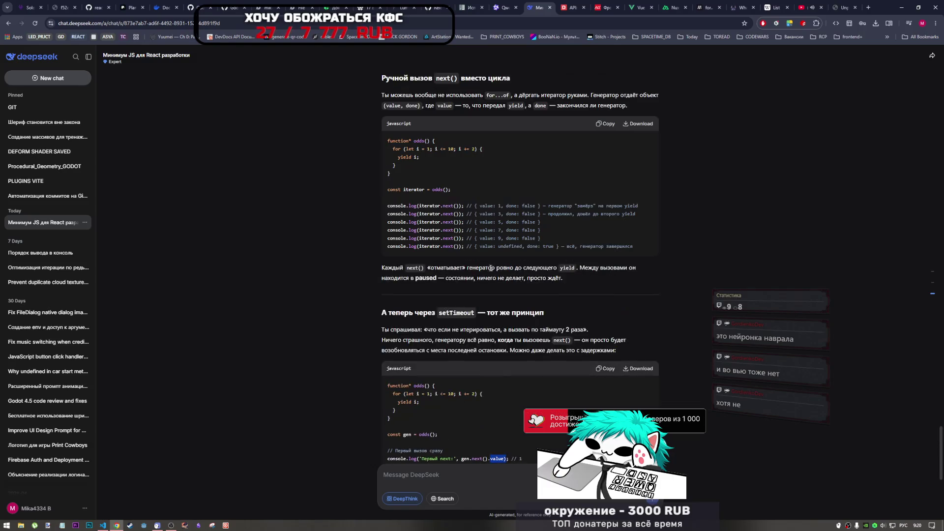
{"action": "double_click", "coordinate": [457, 203]}
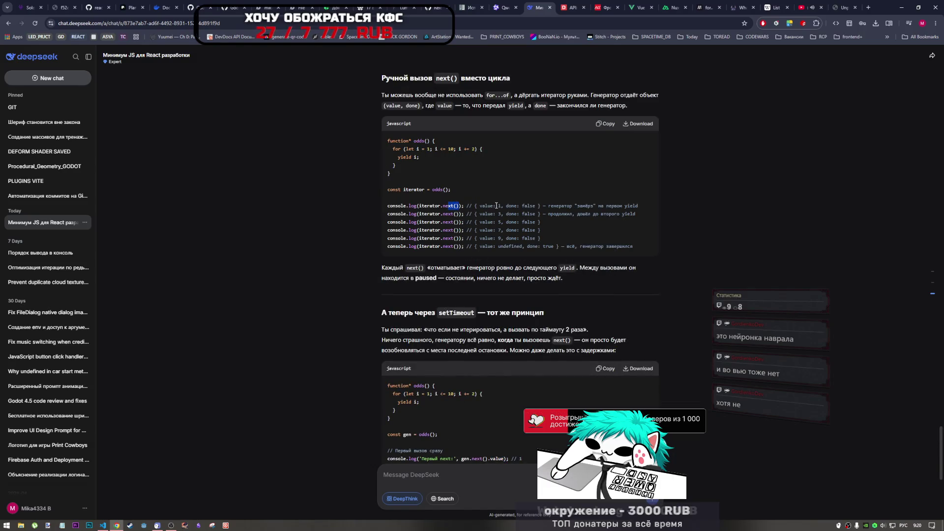
{"action": "left_click_drag", "start_coordinate": [475, 206], "coordinate": [542, 208]}
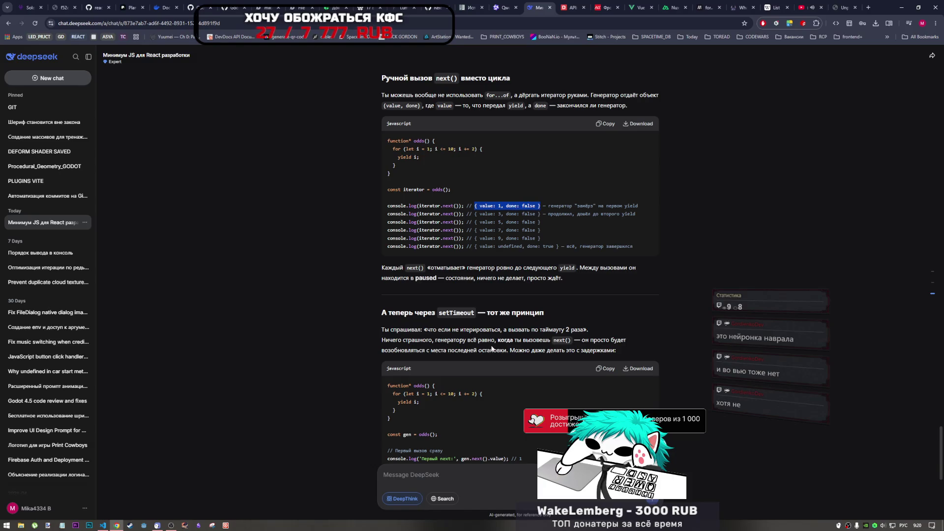
{"action": "scroll", "coordinate": [492, 348], "scroll_direction": "down", "scroll_amount": 3}
{"action": "scroll", "coordinate": [475, 322], "scroll_direction": "down", "scroll_amount": 4}
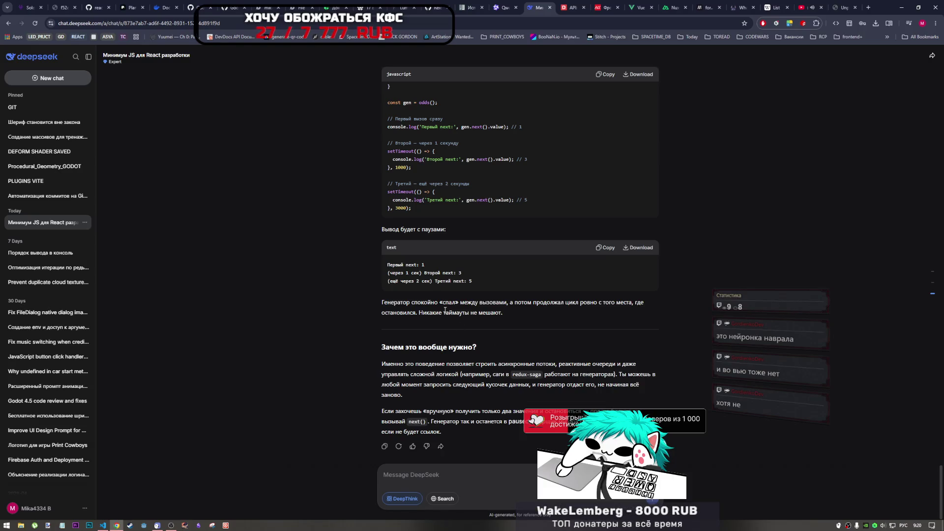
{"action": "left_click_drag", "start_coordinate": [411, 302], "coordinate": [463, 303]}
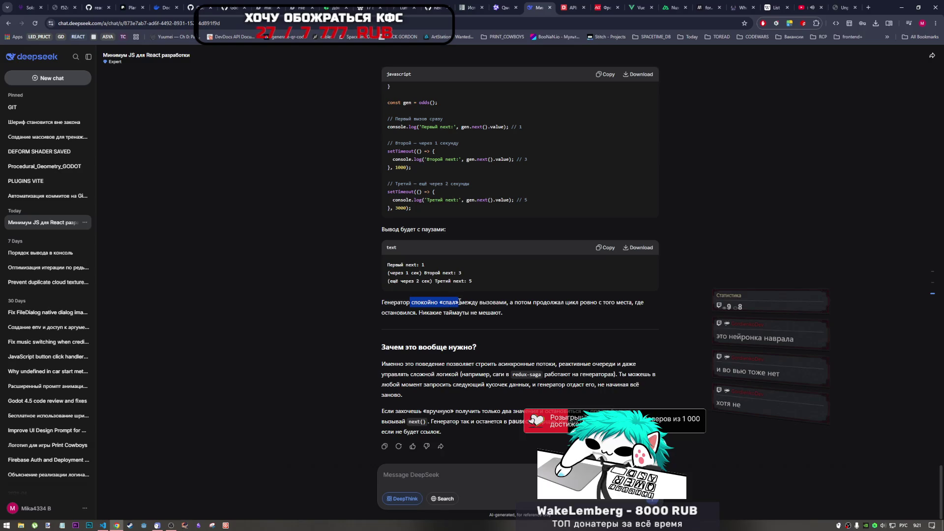
{"action": "double_click", "coordinate": [467, 303]}
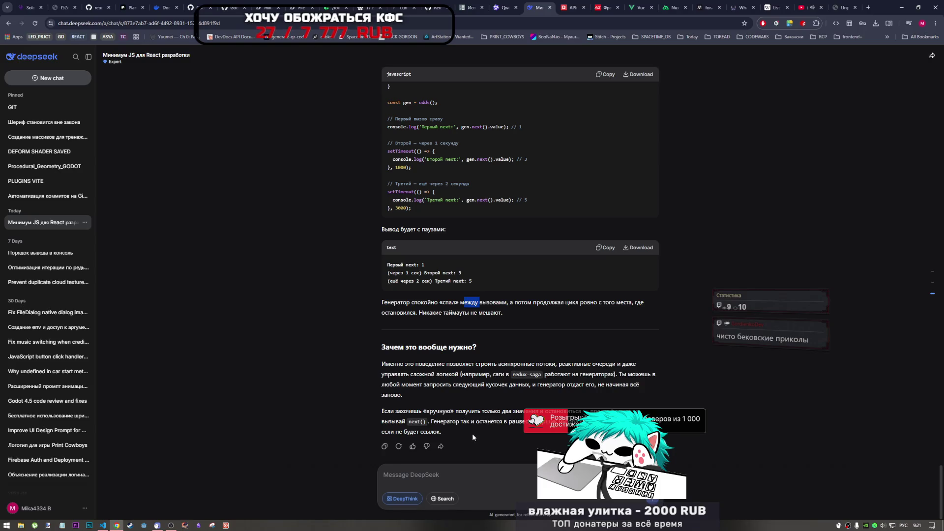
{"action": "scroll", "coordinate": [481, 391], "scroll_direction": "up", "scroll_amount": 5}
{"action": "scroll", "coordinate": [480, 391], "scroll_direction": "up", "scroll_amount": 8}
{"action": "scroll", "coordinate": [477, 389], "scroll_direction": "down", "scroll_amount": 2}
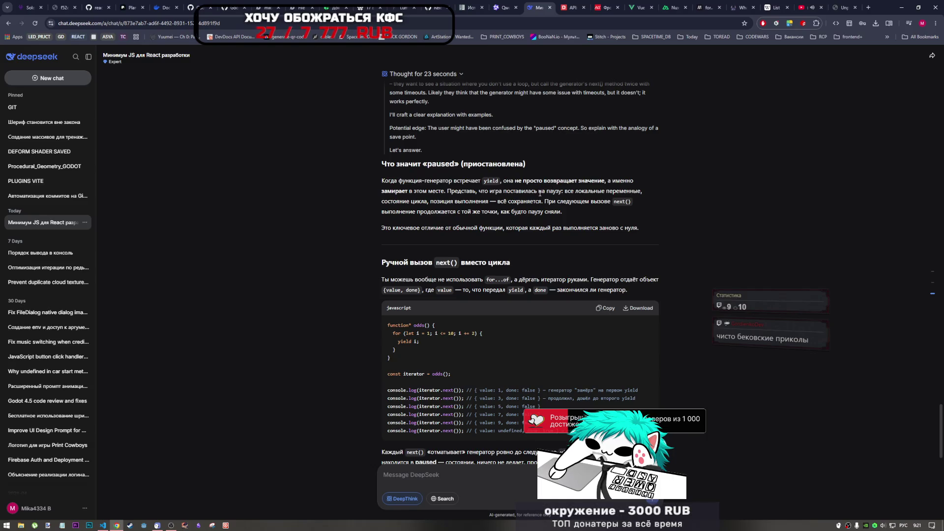
{"action": "scroll", "coordinate": [539, 193], "scroll_direction": "down", "scroll_amount": 10}
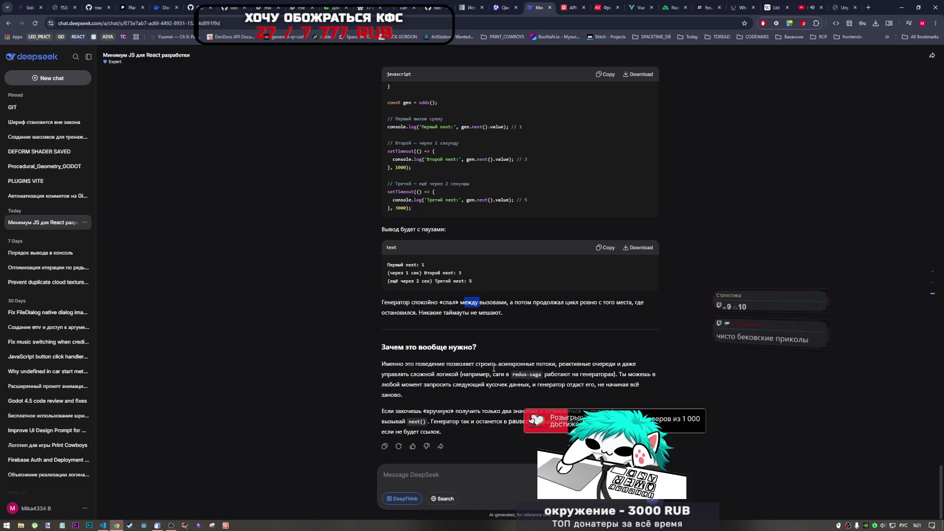
Send the follow-up 'под капотом что, к чему это относится, jobs какая?' to DeepSeek
{"action": "left_click", "coordinate": [467, 472]}
{"action": "type", "text": "я про"}
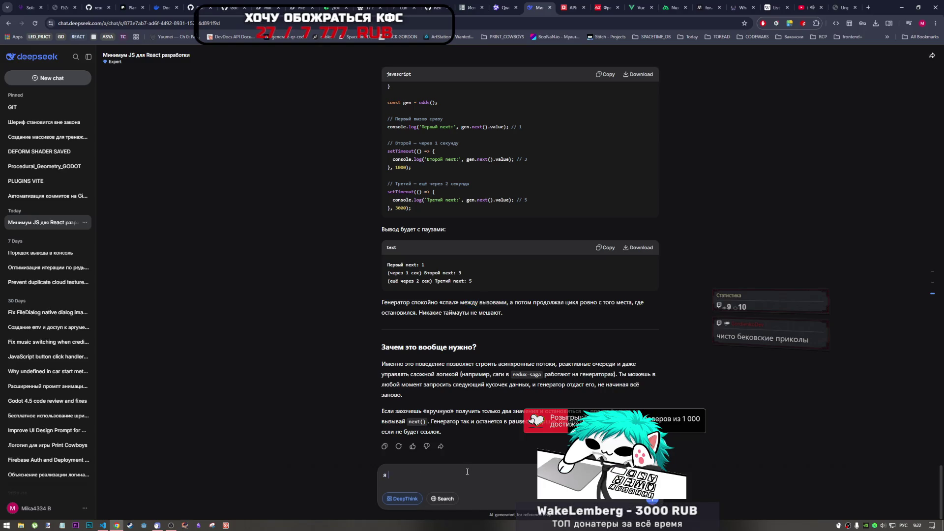
{"action": "key", "text": "BackSpace"}
{"action": "key", "text": "BackSpace"}
{"action": "key", "text": "BackSpace"}
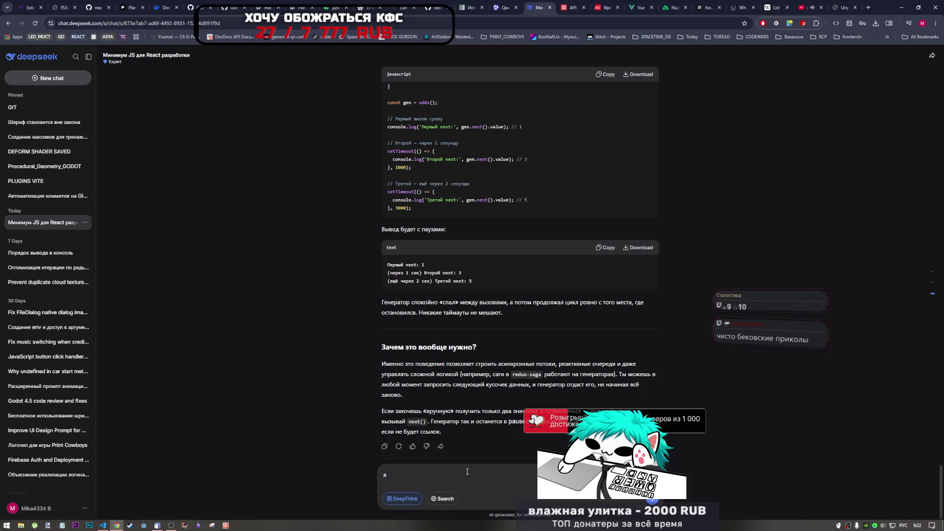
{"action": "type", "text": "по д"}
{"action": "key", "text": "BackSpace"}
{"action": "key", "text": "BackSpace"}
{"action": "type", "text": "д ка"}
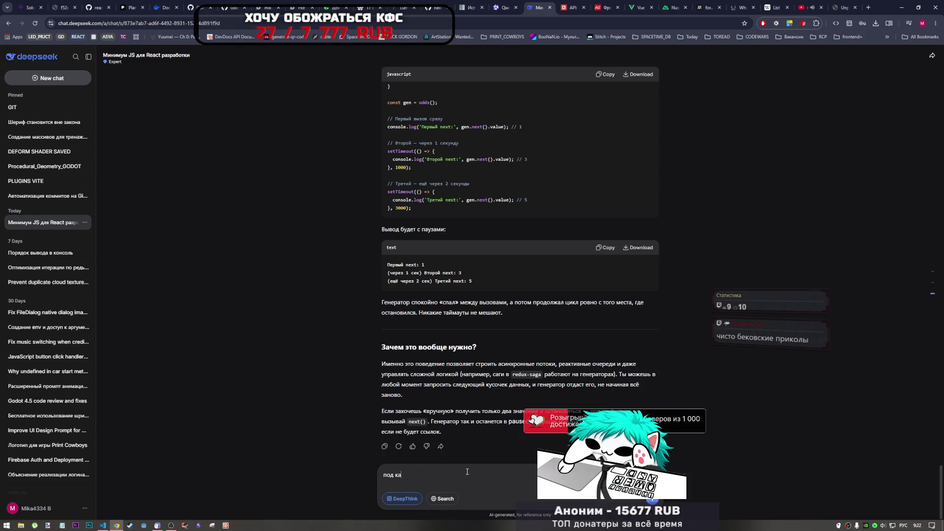
{"action": "type", "text": "потом что,"}
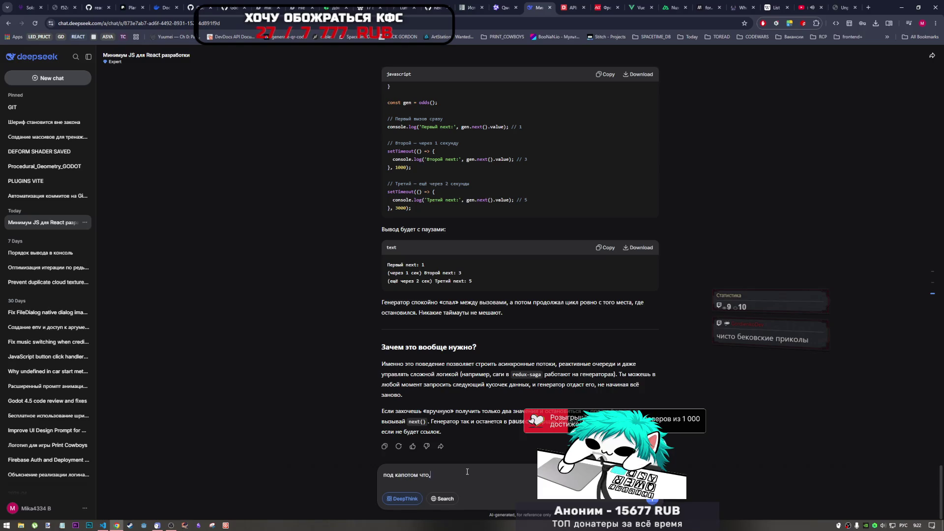
{"action": "type", "text": " к чему это "}
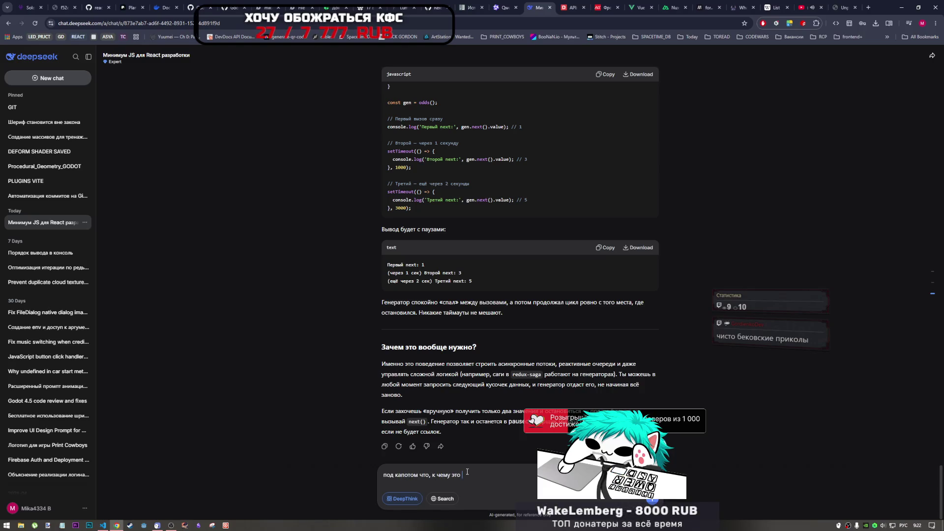
{"action": "type", "text": "относится"}
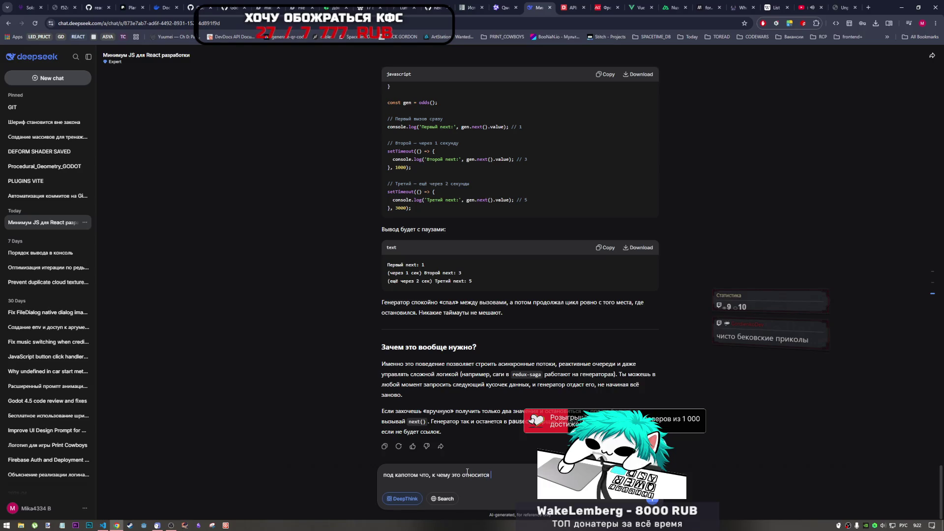
{"action": "key", "text": "alt+shift"}
{"action": "type", "text": "joibs"}
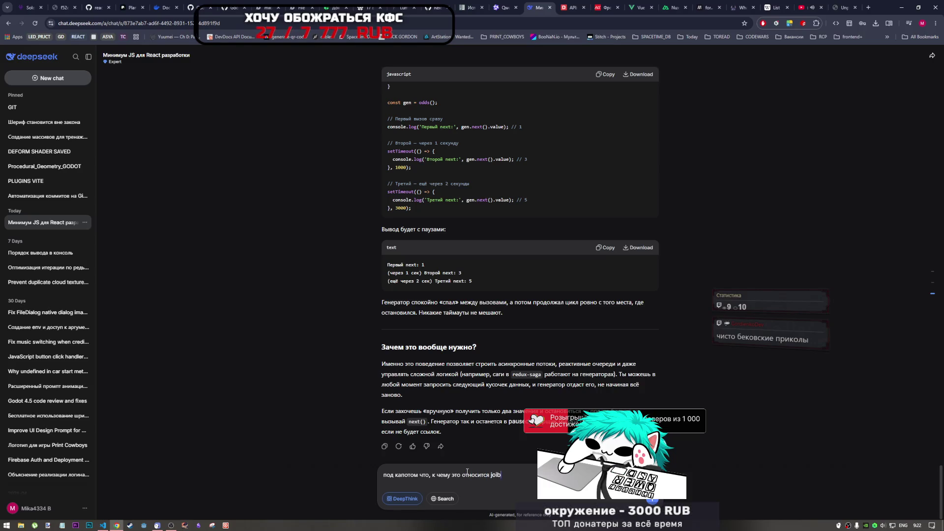
{"action": "key", "text": "BackSpace"}
{"action": "key", "text": "BackSpace"}
{"action": "type", "text": "b"}
{"action": "type", "text": "s"}
{"action": "key", "text": "alt+shift"}
{"action": "type", "text": "какая?"}
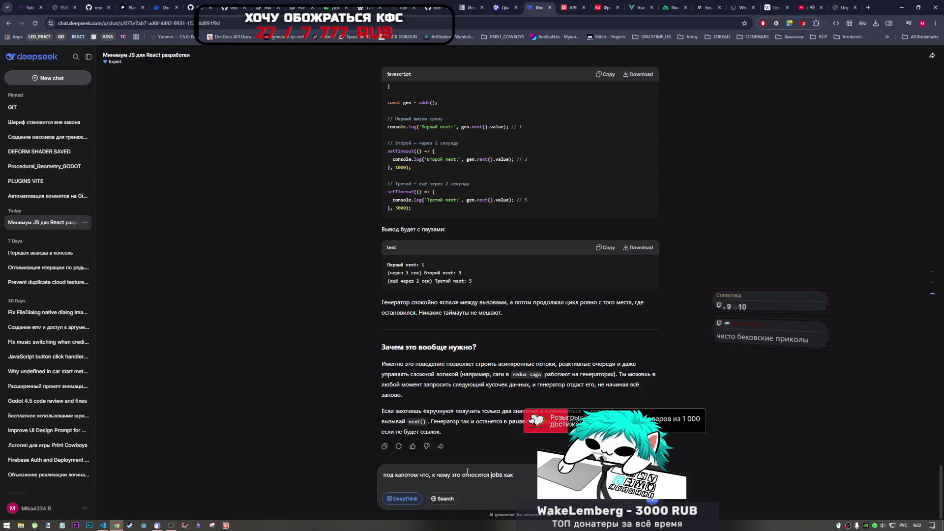
{"action": "key", "text": "Return"}
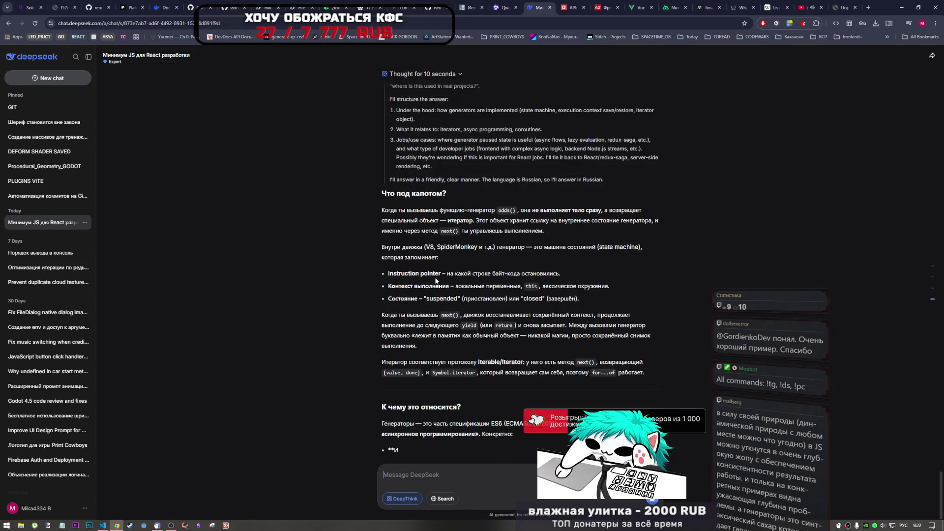
{"action": "scroll", "coordinate": [499, 258], "scroll_direction": "up", "scroll_amount": 3}
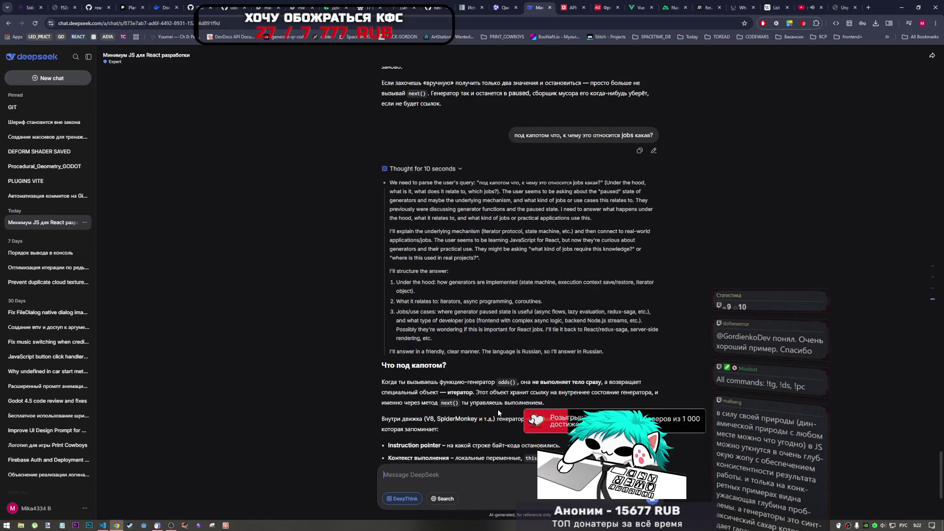
{"action": "scroll", "coordinate": [532, 334], "scroll_direction": "down", "scroll_amount": 2}
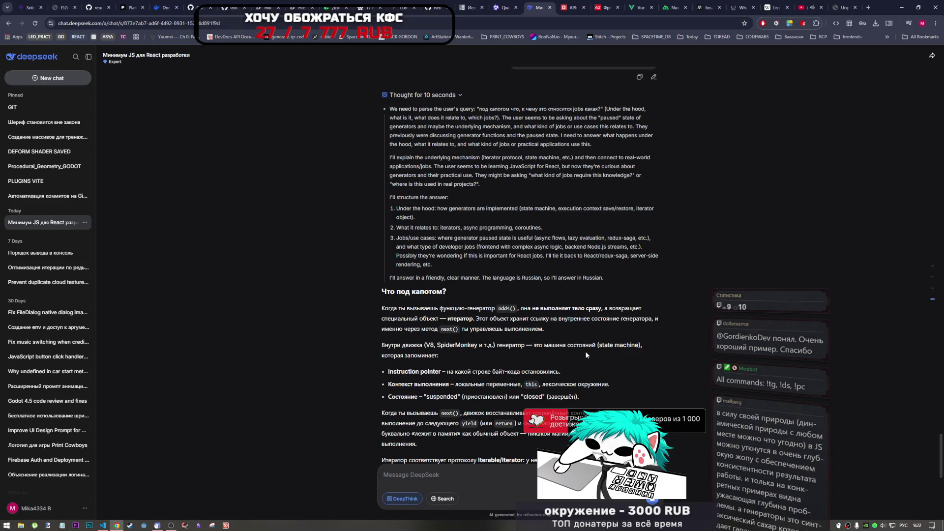
{"action": "scroll", "coordinate": [433, 350], "scroll_direction": "down", "scroll_amount": 1}
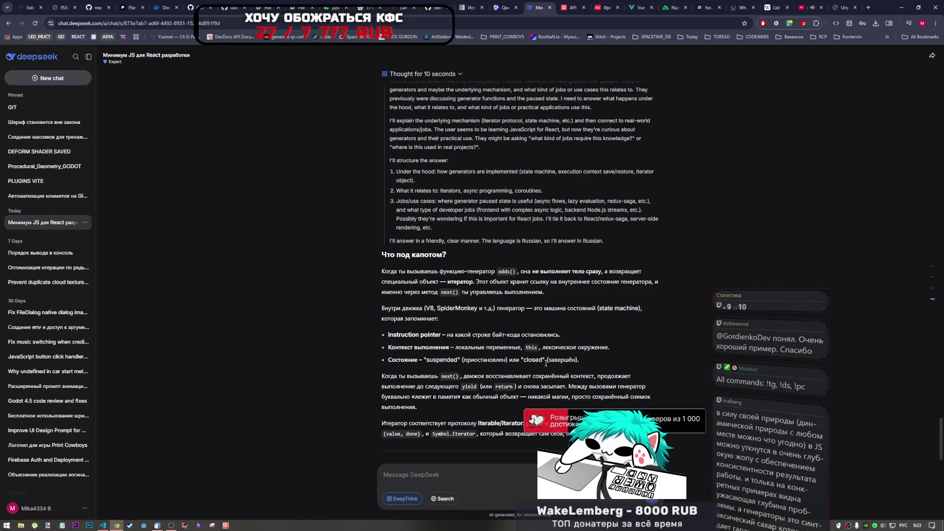
{"action": "scroll", "coordinate": [546, 363], "scroll_direction": "down", "scroll_amount": 2}
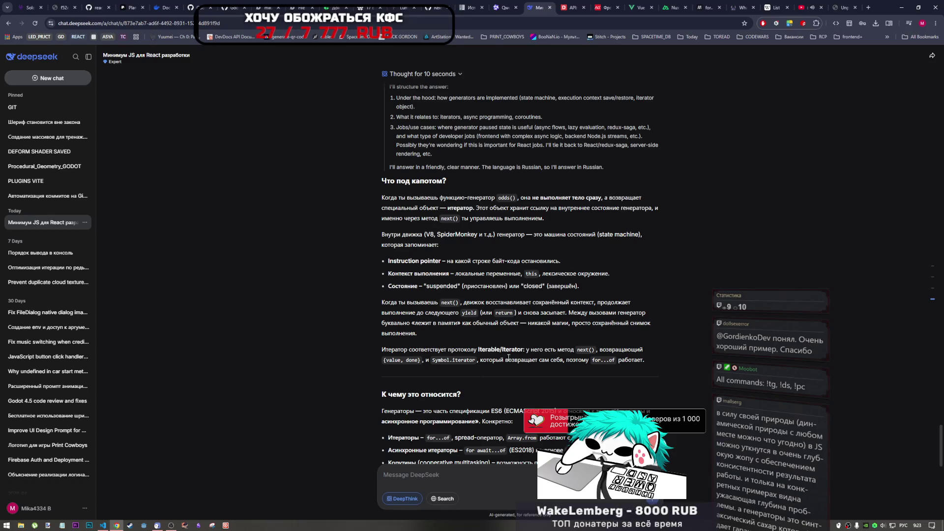
{"action": "scroll", "coordinate": [474, 374], "scroll_direction": "down", "scroll_amount": 2}
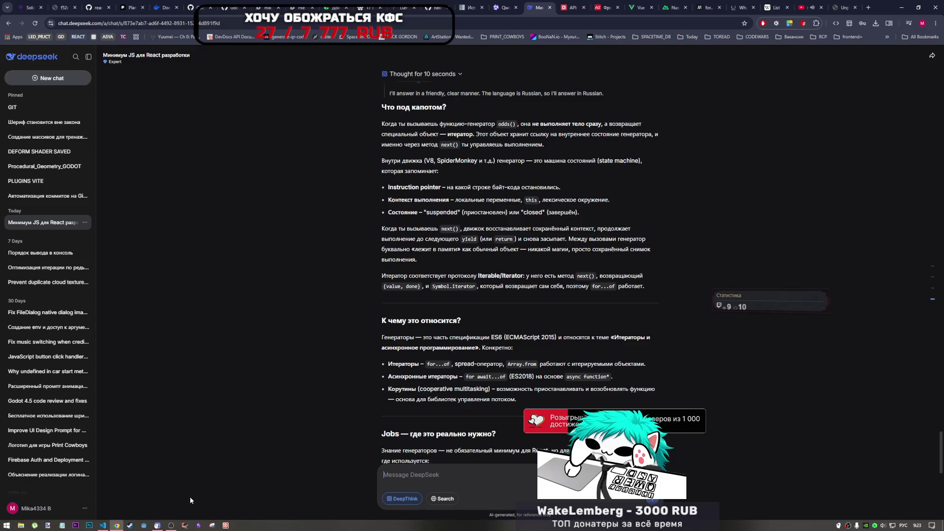
{"action": "left_click", "coordinate": [171, 526]}
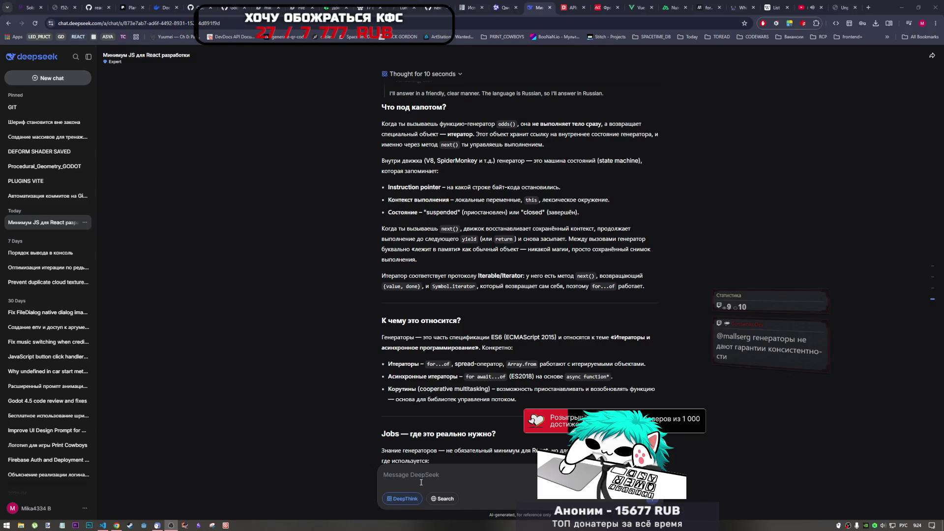
{"action": "left_click", "coordinate": [695, 403]}
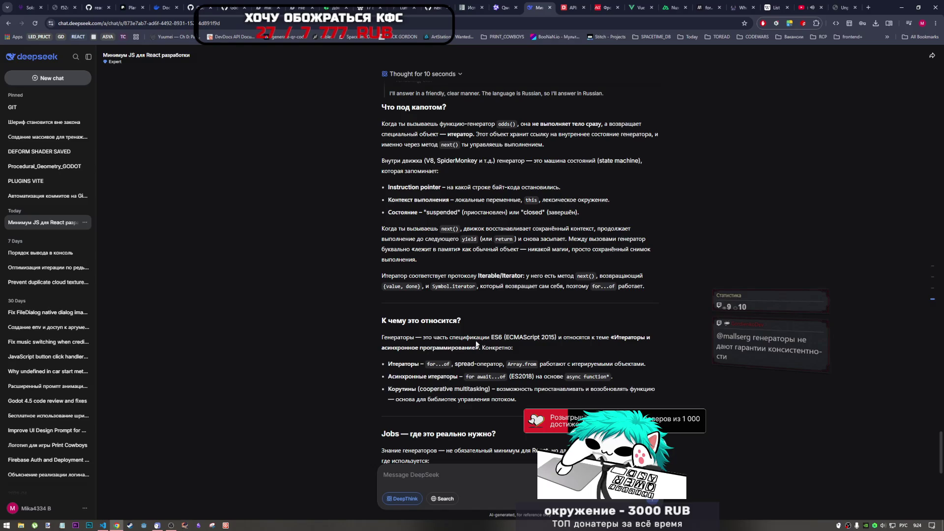
{"action": "scroll", "coordinate": [509, 340], "scroll_direction": "down", "scroll_amount": 2}
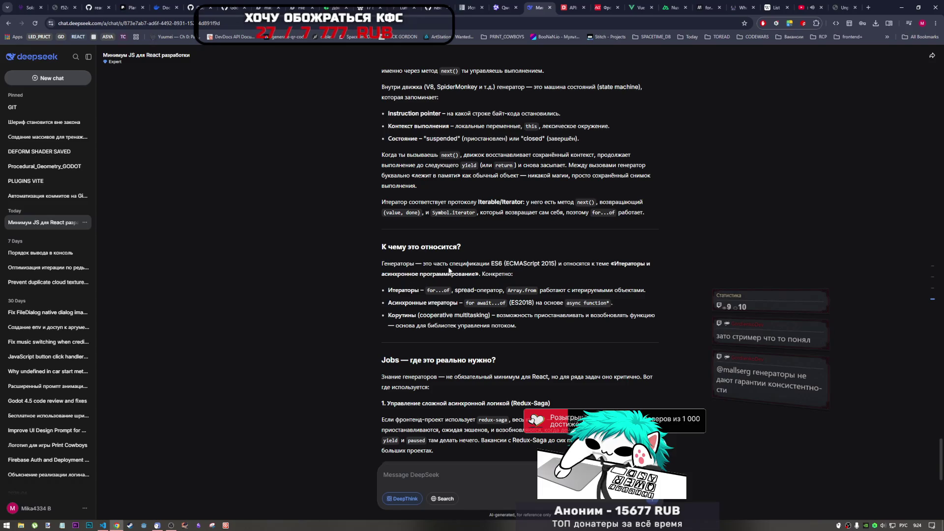
Select 'redux-saga' in DeepSeek's answer and search Google for it in a new tab
{"action": "scroll", "coordinate": [422, 271], "scroll_direction": "down", "scroll_amount": 3}
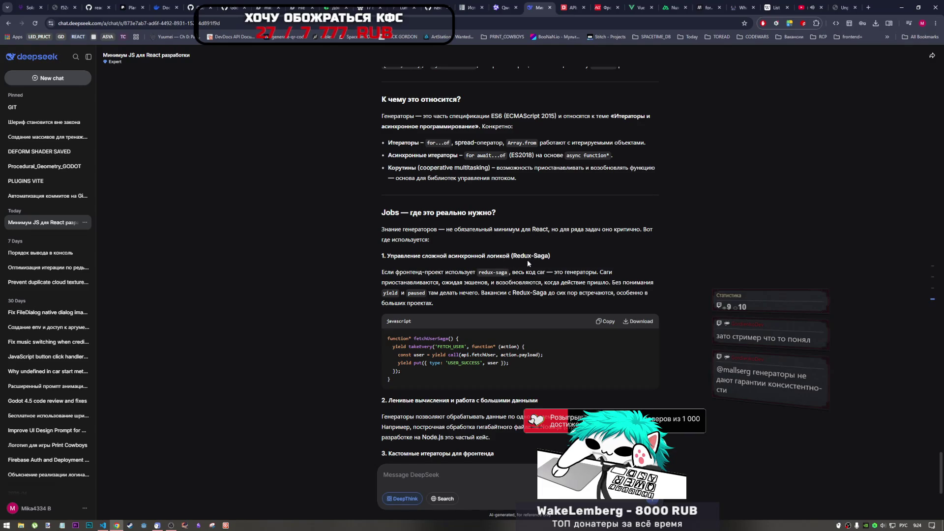
{"action": "scroll", "coordinate": [558, 252], "scroll_direction": "down", "scroll_amount": 2}
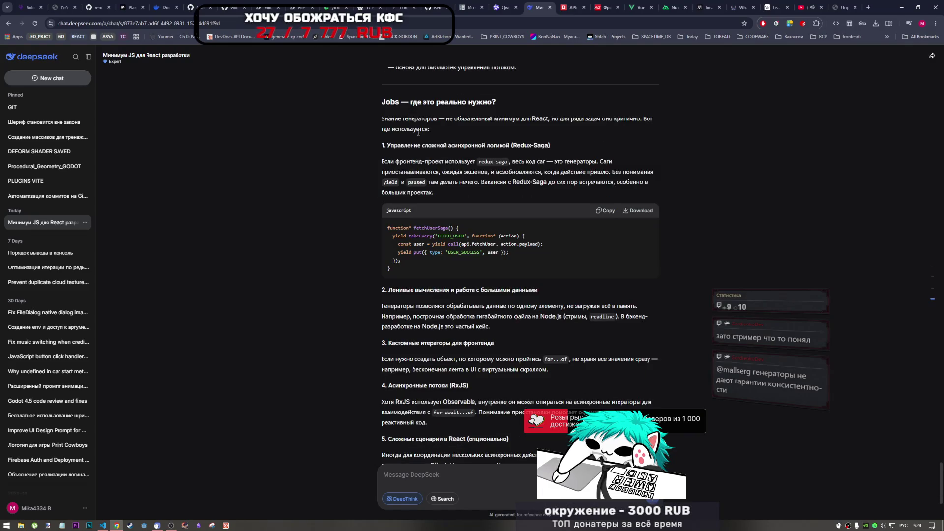
{"action": "scroll", "coordinate": [442, 380], "scroll_direction": "down", "scroll_amount": 3}
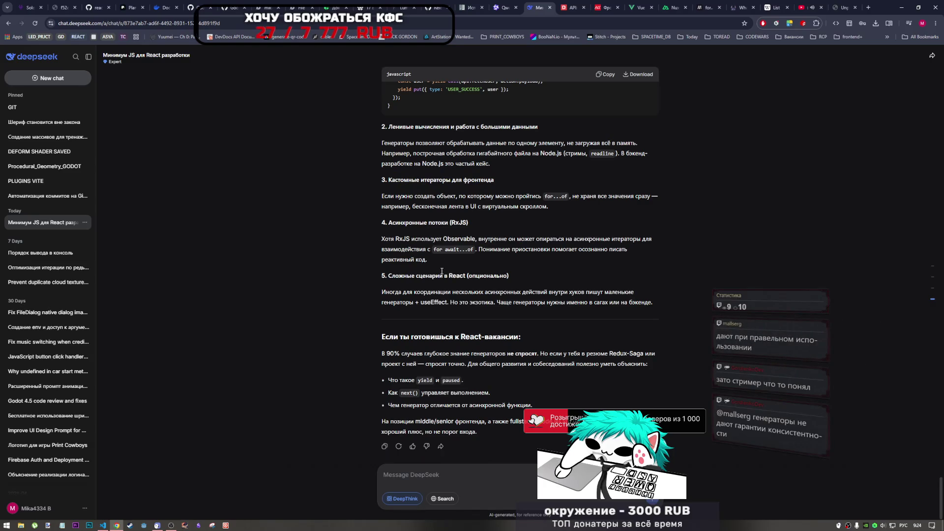
{"action": "scroll", "coordinate": [445, 316], "scroll_direction": "up", "scroll_amount": 3}
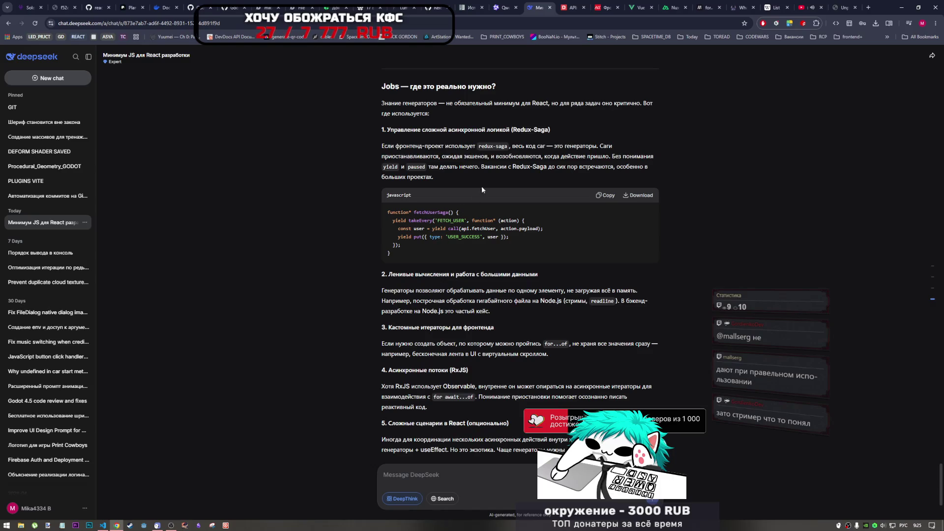
{"action": "double_click", "coordinate": [491, 148]}
{"action": "right_click", "coordinate": [490, 147]}
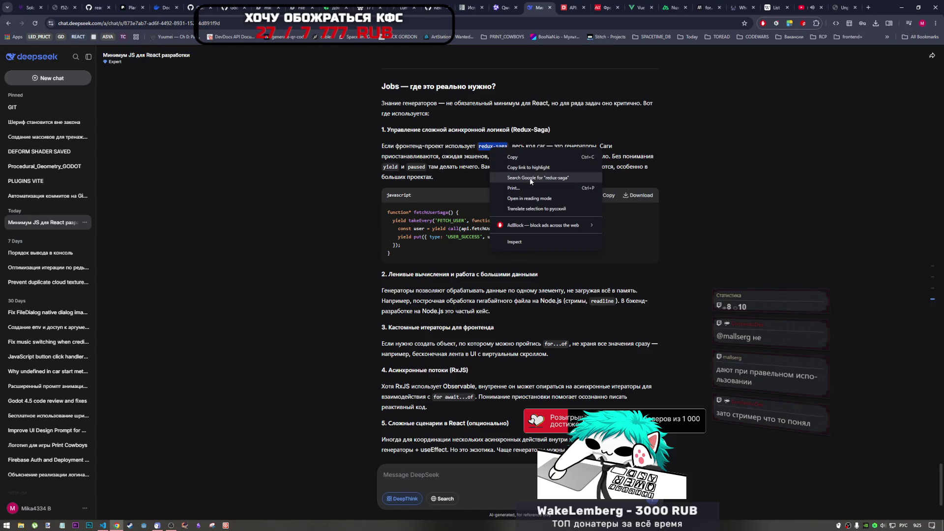
{"action": "left_click", "coordinate": [530, 178]}
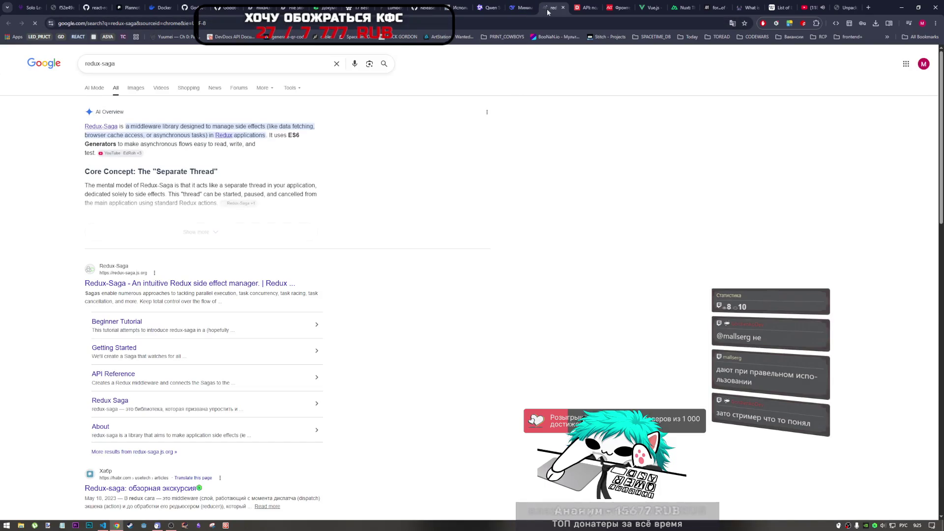
Read the redux-saga results with the expanded AI overview, then close the search tab
{"action": "left_click_drag", "start_coordinate": [551, 8], "coordinate": [529, 12]}
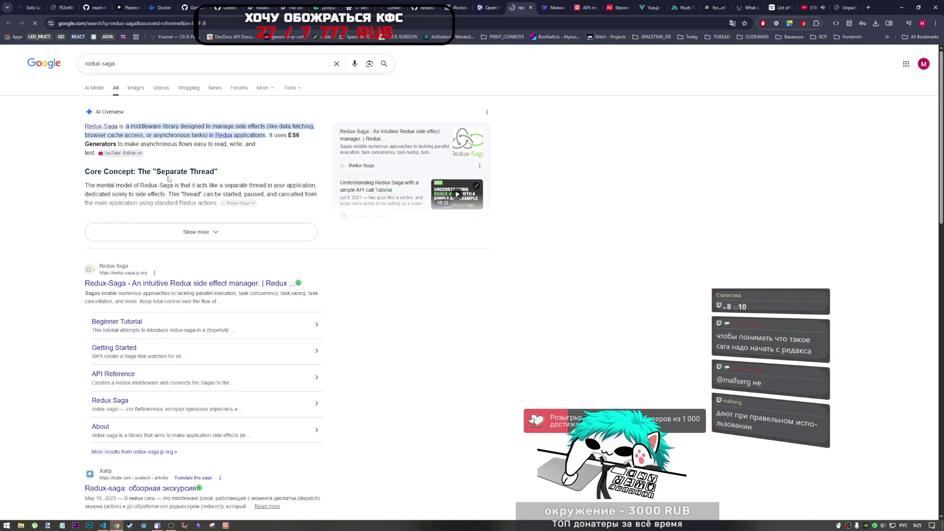
{"action": "left_click", "coordinate": [193, 241]}
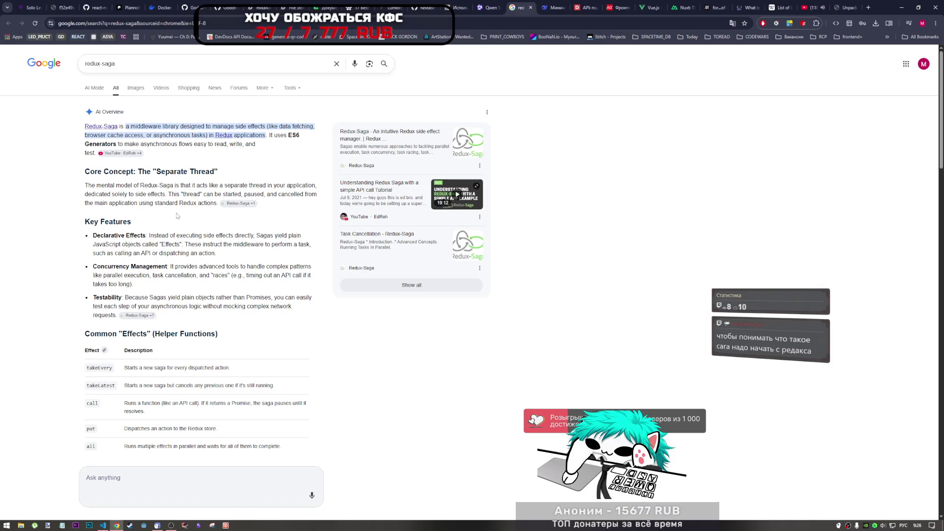
{"action": "scroll", "coordinate": [159, 357], "scroll_direction": "down", "scroll_amount": 3}
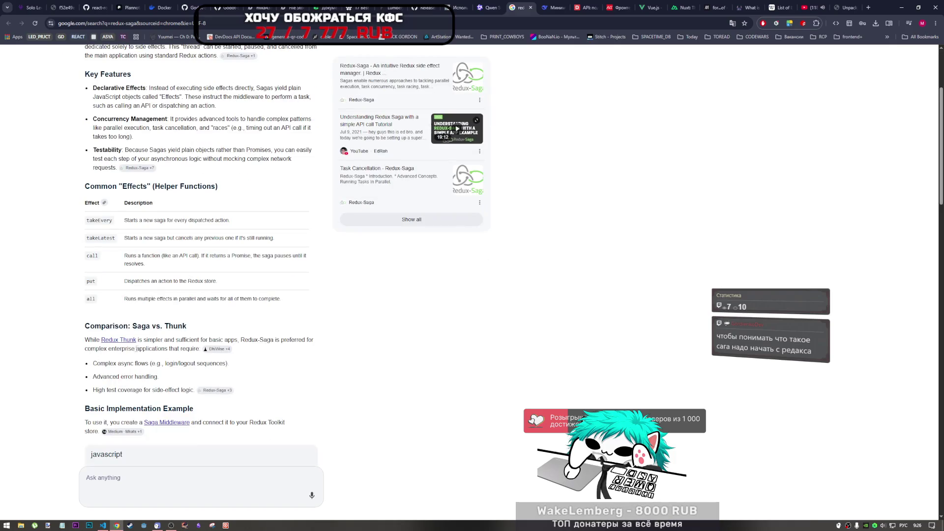
{"action": "scroll", "coordinate": [92, 348], "scroll_direction": "up", "scroll_amount": 3}
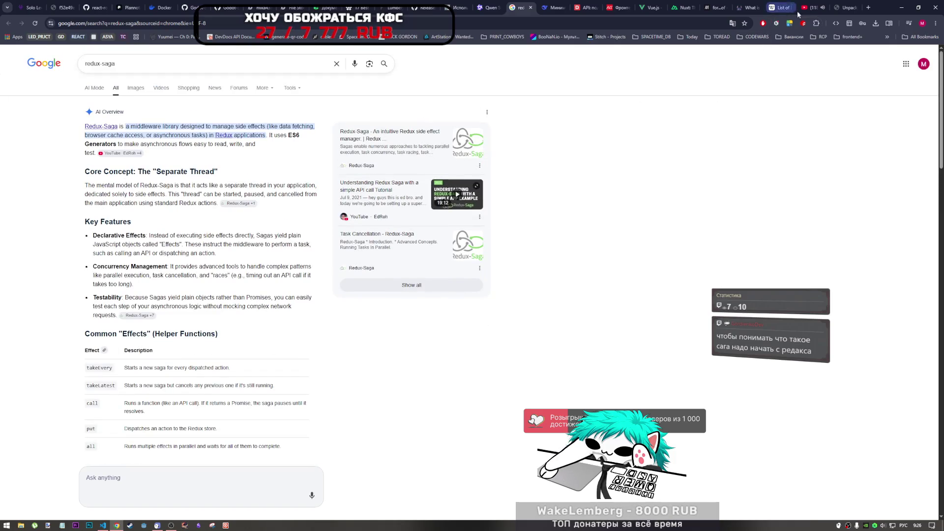
{"action": "left_click", "coordinate": [530, 7]}
{"action": "scroll", "coordinate": [464, 337], "scroll_direction": "down", "scroll_amount": 2}
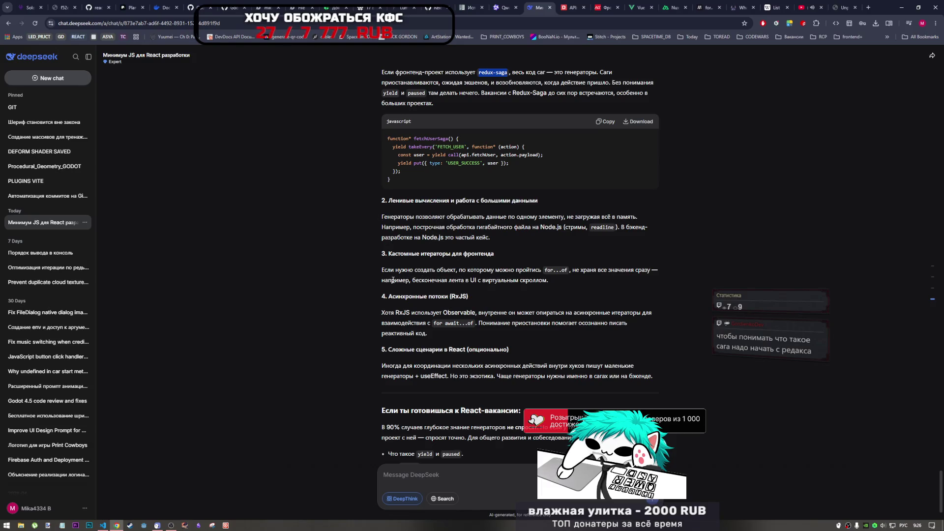
Read the answer, marking the phrases about not loading everything into memory and virtual scrolling
{"action": "scroll", "coordinate": [394, 280], "scroll_direction": "down", "scroll_amount": 1}
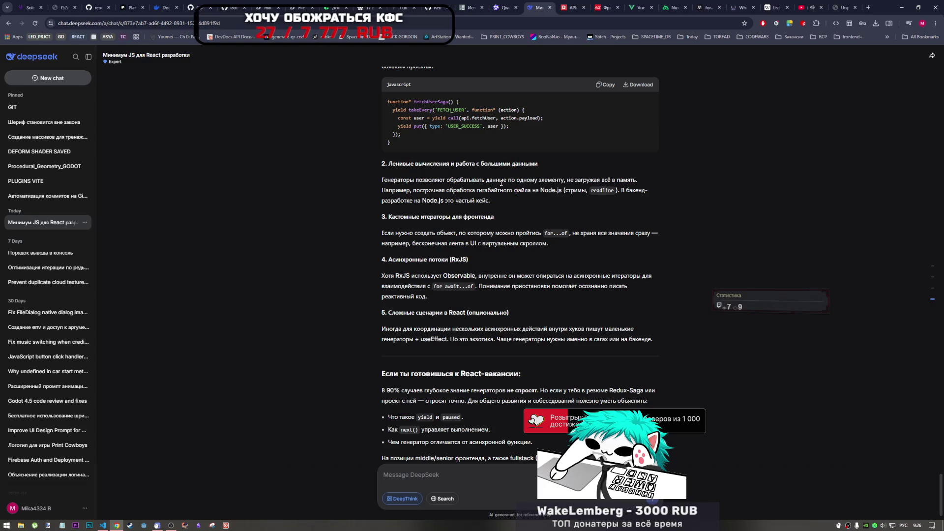
{"action": "mouse_move", "coordinate": [638, 180]}
{"action": "left_mouse_down"}
{"action": "mouse_move", "coordinate": [453, 180]}
{"action": "mouse_move", "coordinate": [564, 180]}
{"action": "left_mouse_up"}
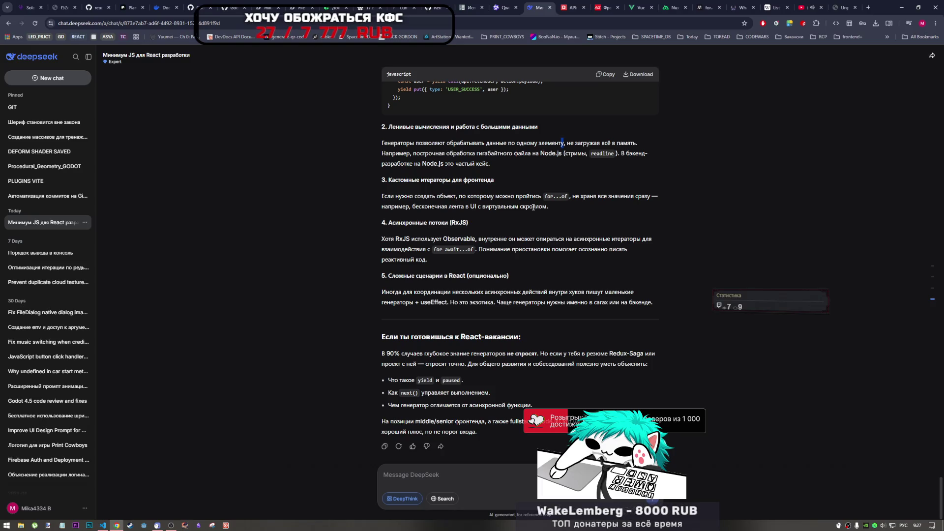
{"action": "left_click_drag", "start_coordinate": [553, 212], "coordinate": [469, 207]}
{"action": "left_click", "coordinate": [450, 210]}
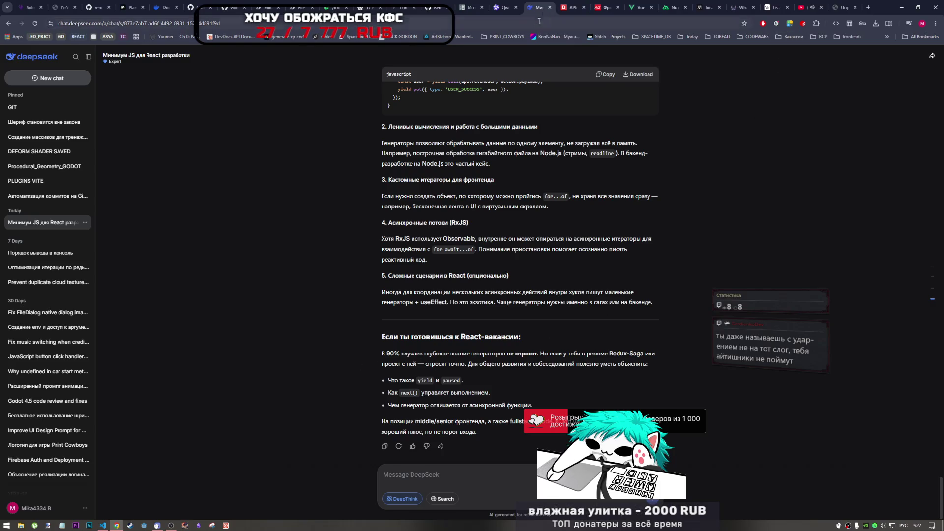
Delete the 'Минимум JS для React разработки' chat from the sidebar
{"action": "left_click", "coordinate": [85, 222]}
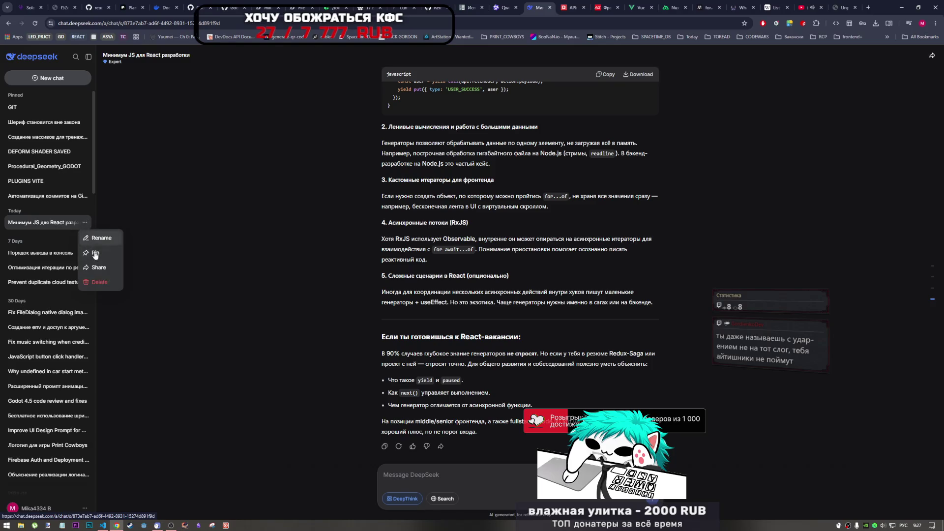
{"action": "left_click", "coordinate": [100, 282]}
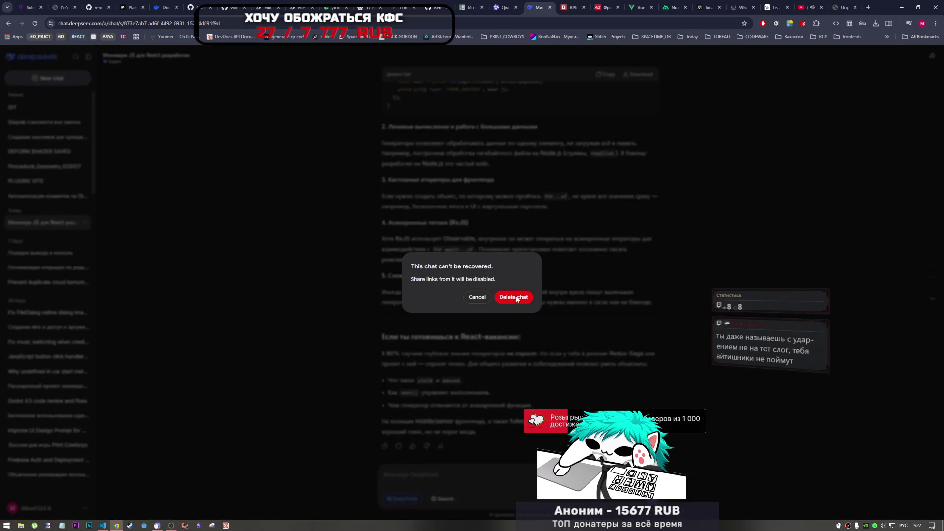
{"action": "left_click", "coordinate": [516, 296]}
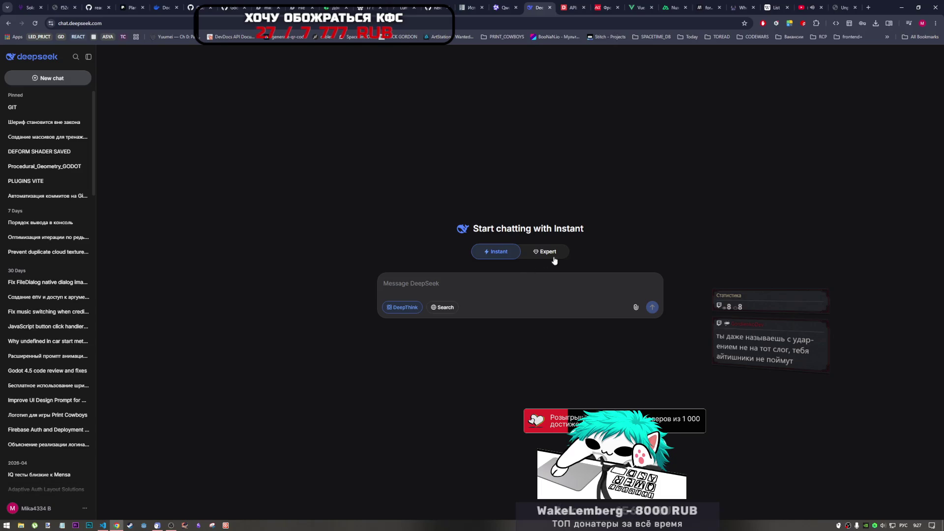
Switch the new DeepSeek chat to Expert mode and return to the book PDF at page 215
{"action": "left_click", "coordinate": [554, 256]}
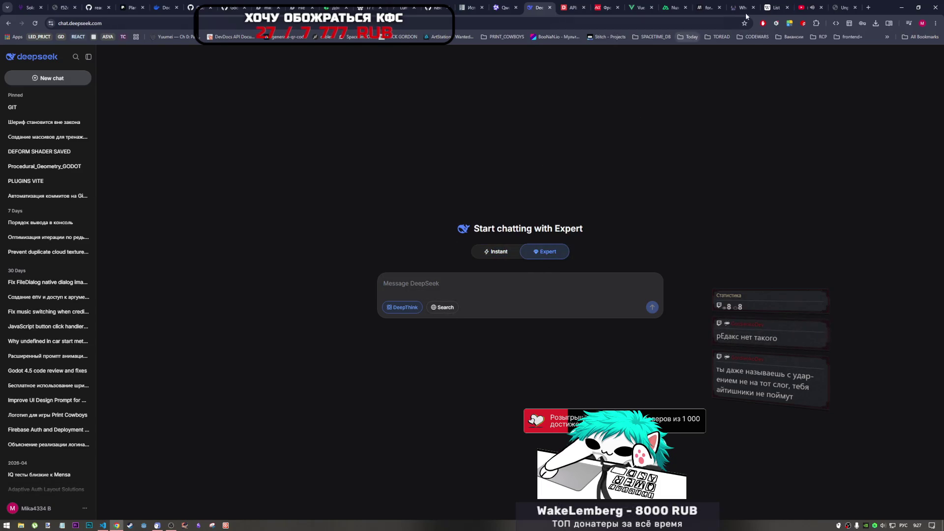
{"action": "mouse_move", "coordinate": [841, 11]}
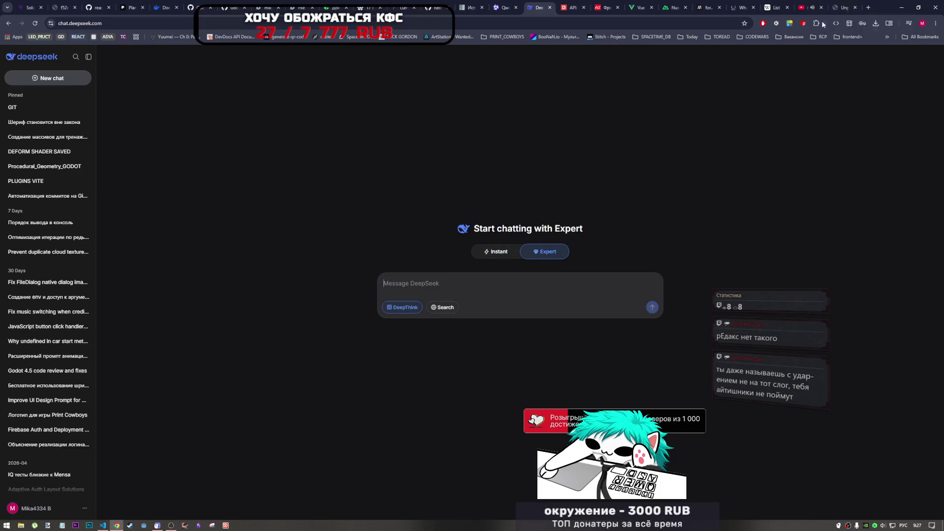
{"action": "left_click", "coordinate": [842, 9]}
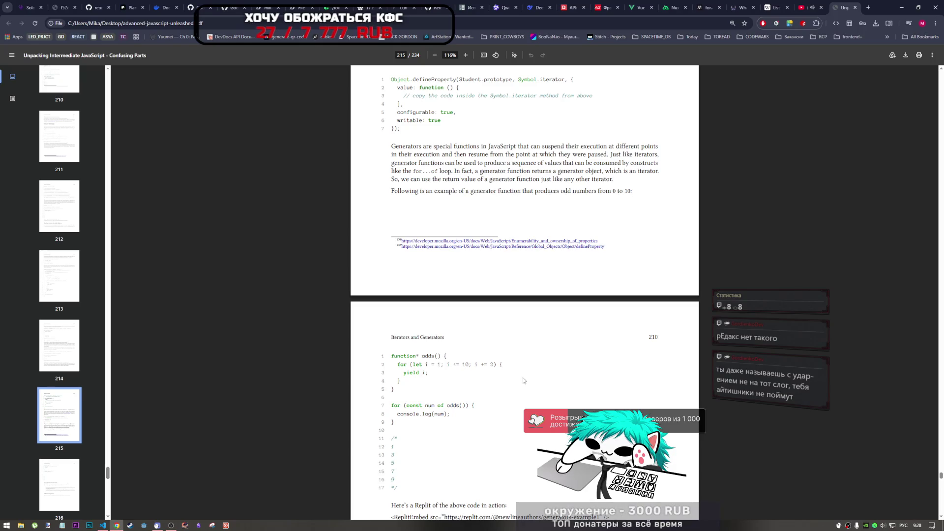
Open a new Chrome tab on the Google start page
{"action": "left_click", "coordinate": [869, 7]}
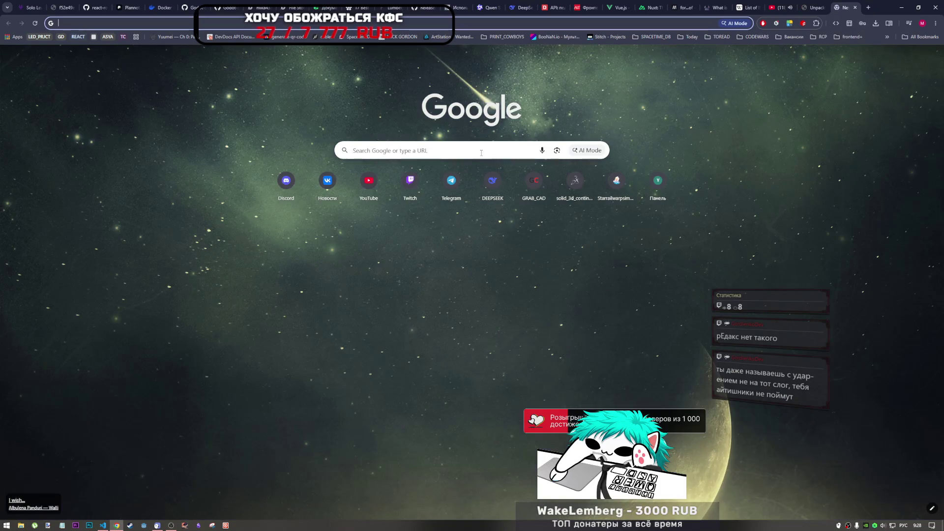
Search Google for 'перерводчик гугл' and enter redux in the translator
{"action": "left_click", "coordinate": [484, 153]}
{"action": "type", "text": "пере"}
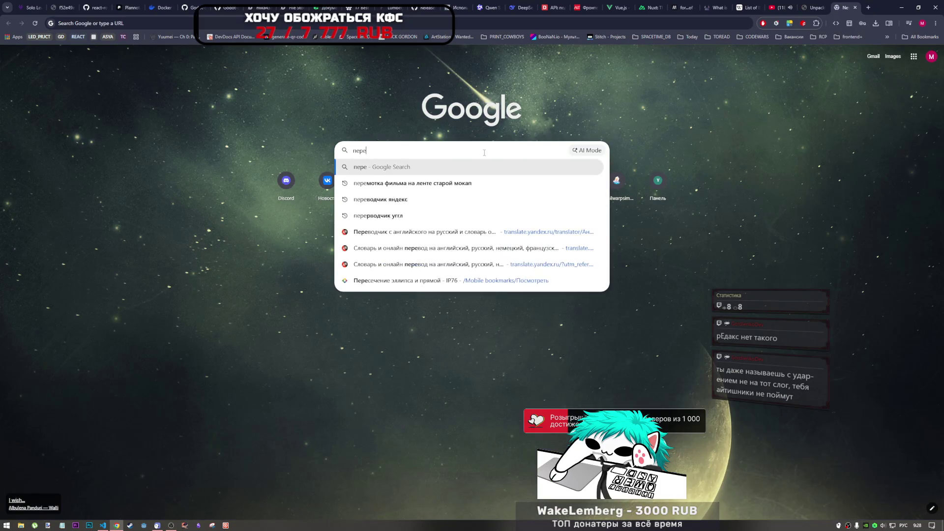
{"action": "type", "text": "рводчик гугл"}
{"action": "key", "text": "Return"}
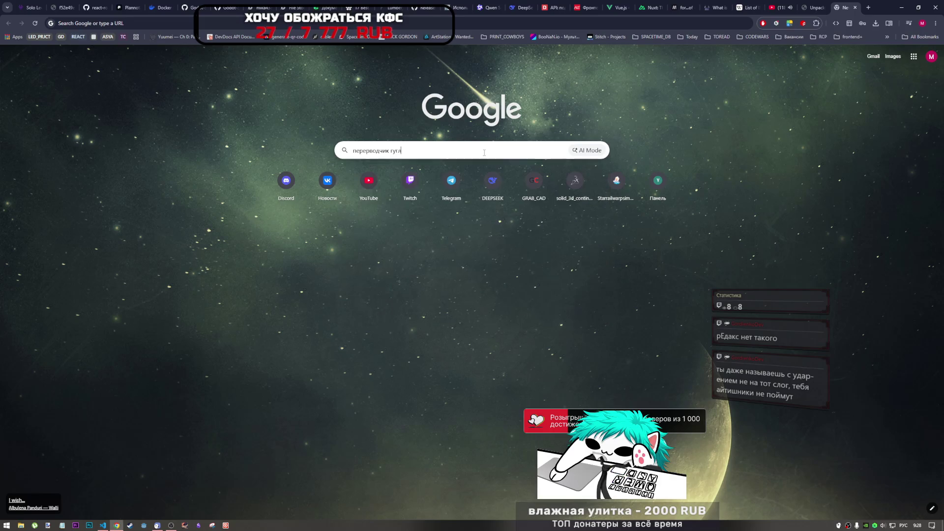
{"action": "type", "text": "ку"}
{"action": "key", "text": "alt+shift"}
{"action": "type", "text": "redux"}
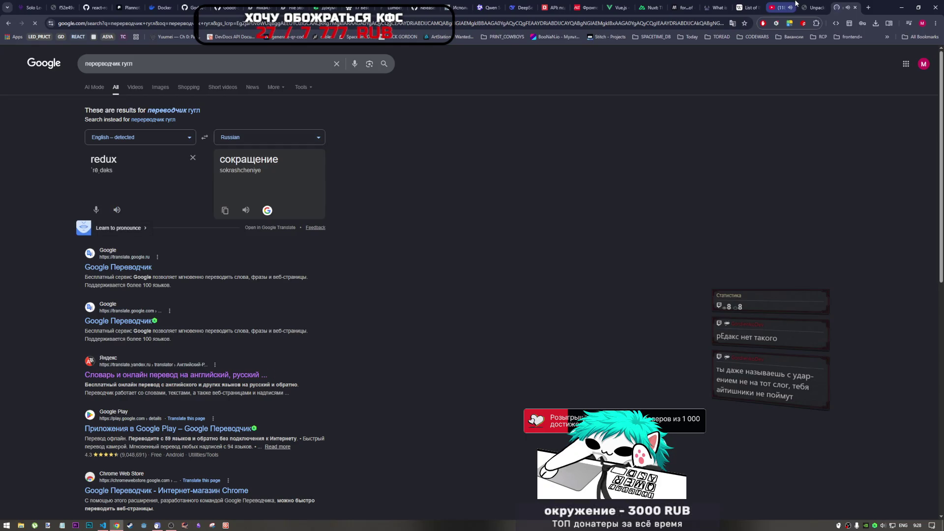
Change the word to redax (Редакс), play its pronunciation, and close the translator tab
{"action": "double_click", "coordinate": [112, 160]}
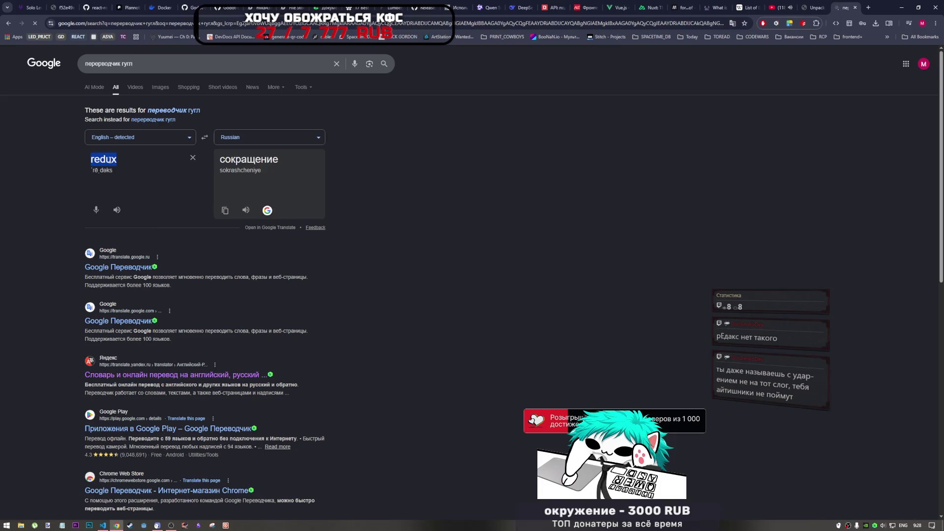
{"action": "left_click", "coordinate": [112, 160]}
{"action": "key", "text": "BackSpace"}
{"action": "type", "text": "a"}
{"action": "key", "text": "Return"}
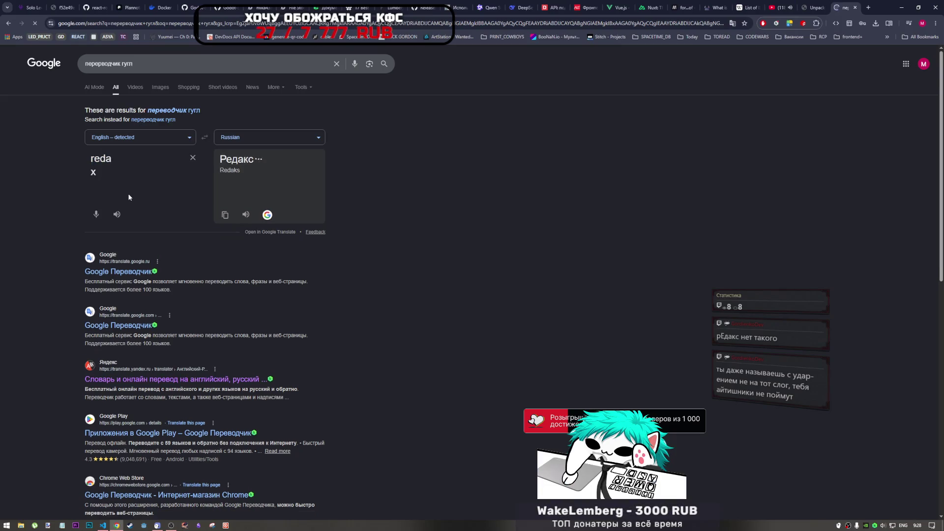
{"action": "key", "text": "BackSpace"}
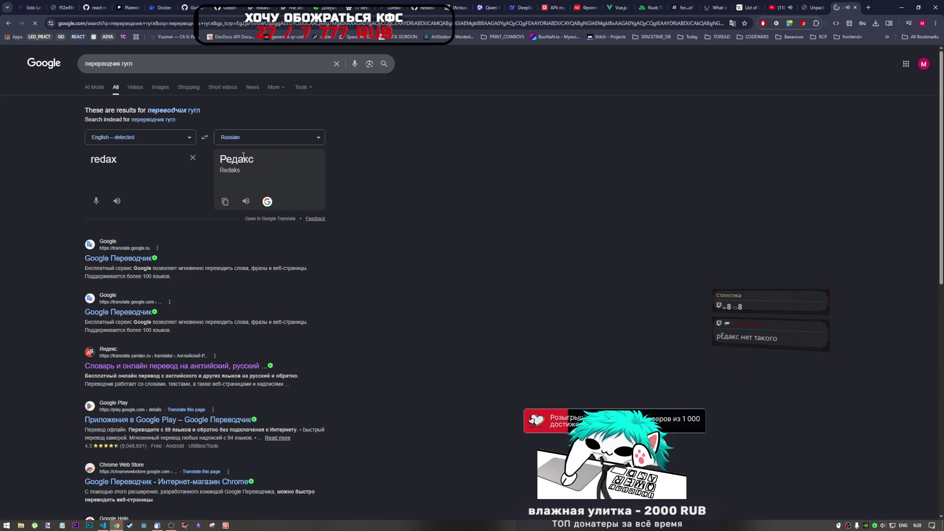
{"action": "left_click", "coordinate": [778, 7]}
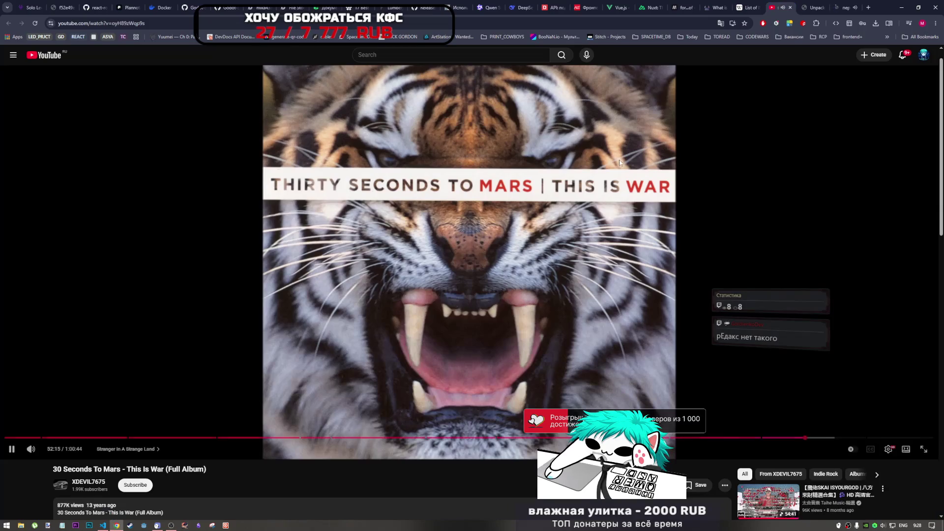
{"action": "left_click", "coordinate": [844, 8]}
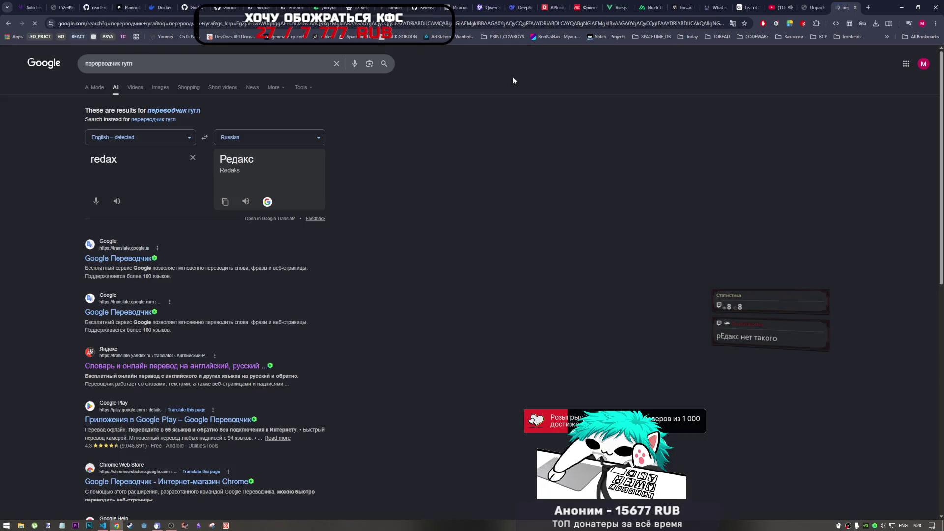
{"action": "left_click", "coordinate": [116, 202]}
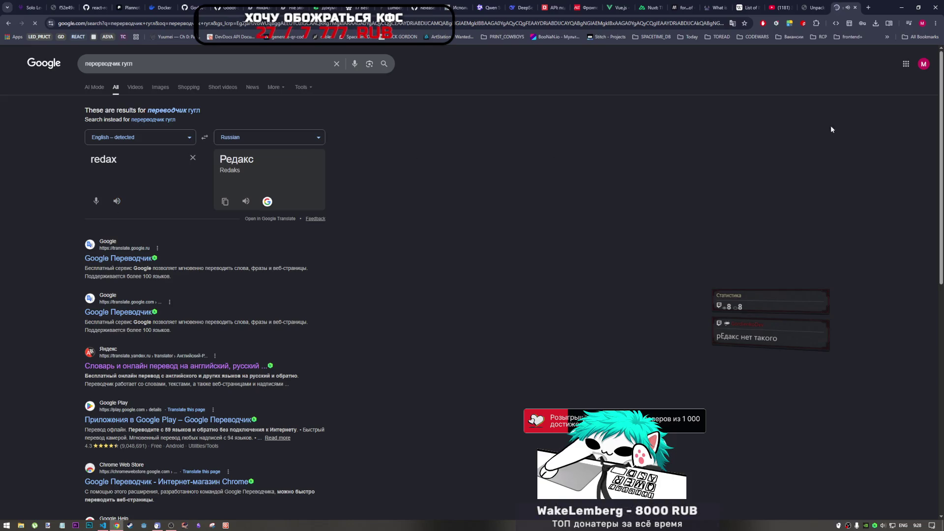
{"action": "left_click", "coordinate": [856, 7]}
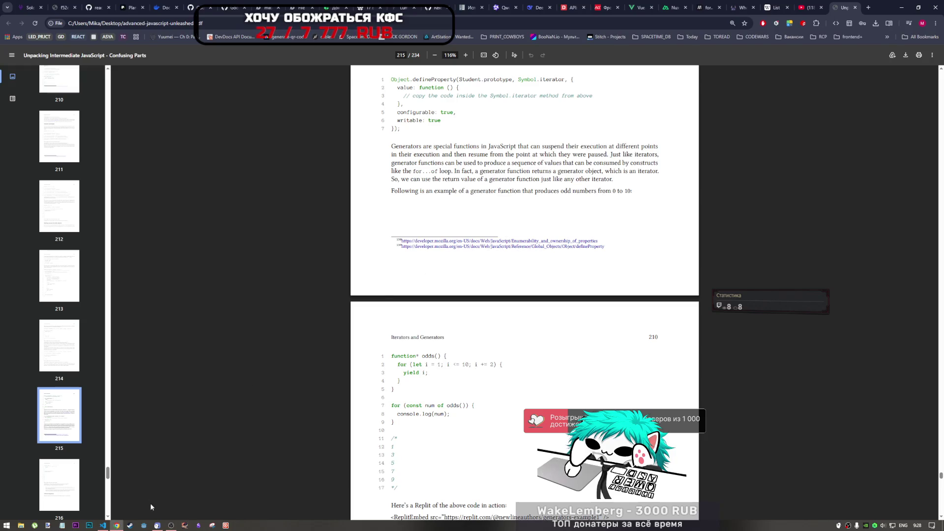
Resume the YouTube album playback and return to the JavaScript book PDF
{"action": "left_click", "coordinate": [809, 7]}
{"action": "left_click", "coordinate": [585, 187]}
{"action": "left_click", "coordinate": [844, 7]}
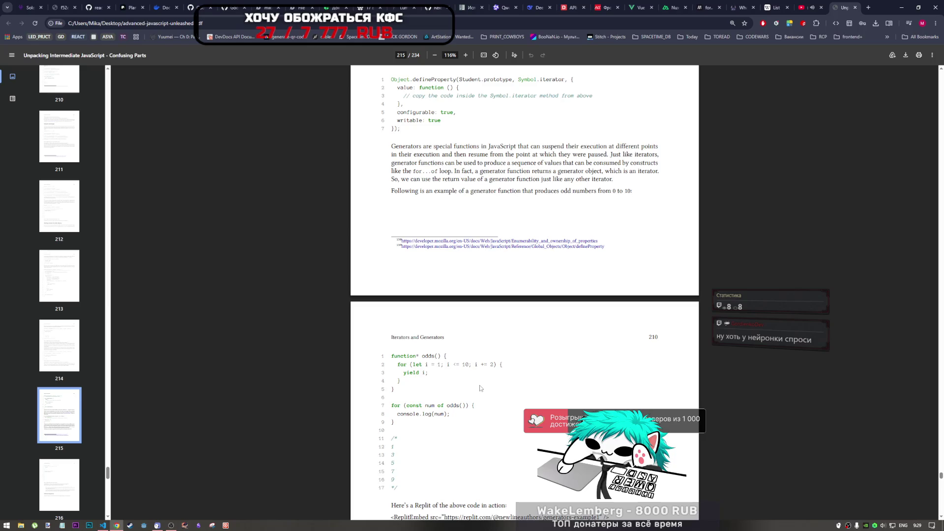
Select the 'Infinite sequence' heading on page 216 of the book
{"action": "scroll", "coordinate": [531, 369], "scroll_direction": "down", "scroll_amount": 2}
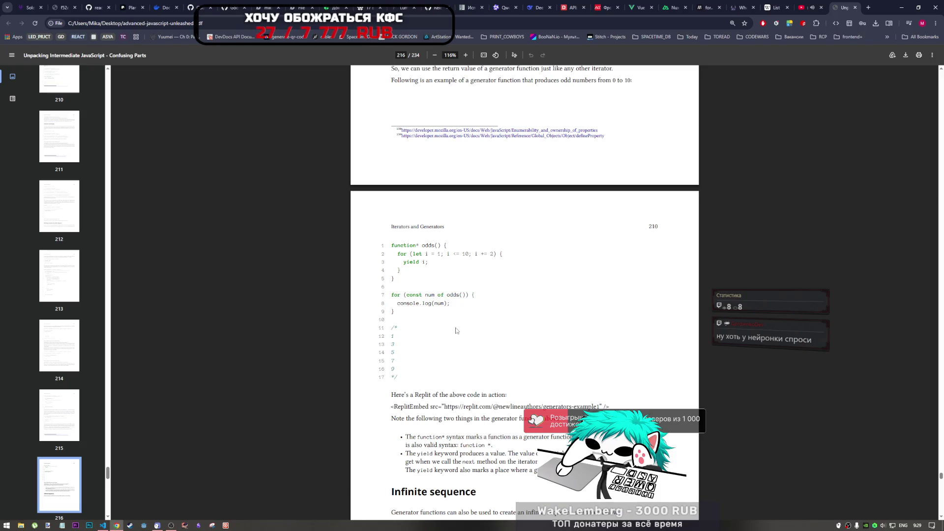
{"action": "scroll", "coordinate": [456, 331], "scroll_direction": "down", "scroll_amount": 7}
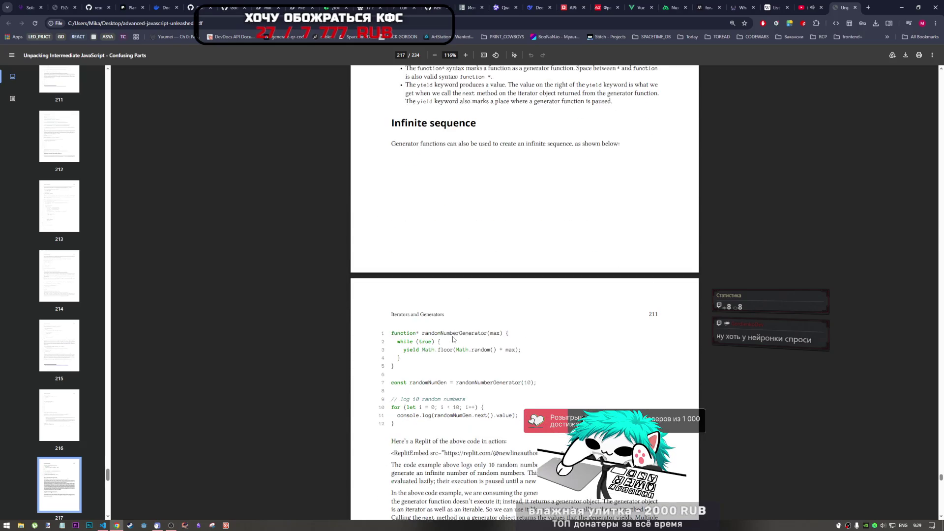
{"action": "scroll", "coordinate": [453, 338], "scroll_direction": "up", "scroll_amount": 1}
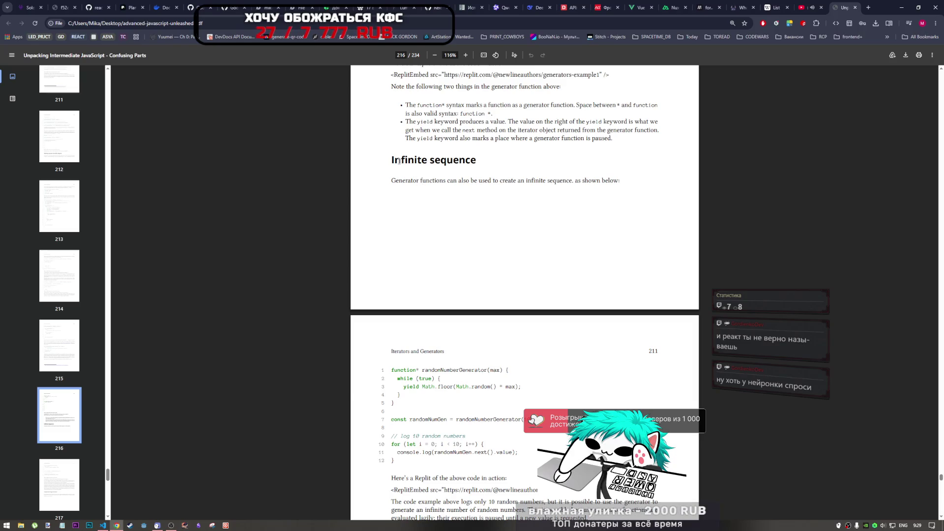
{"action": "double_click", "coordinate": [395, 180]}
{"action": "left_click", "coordinate": [425, 193]}
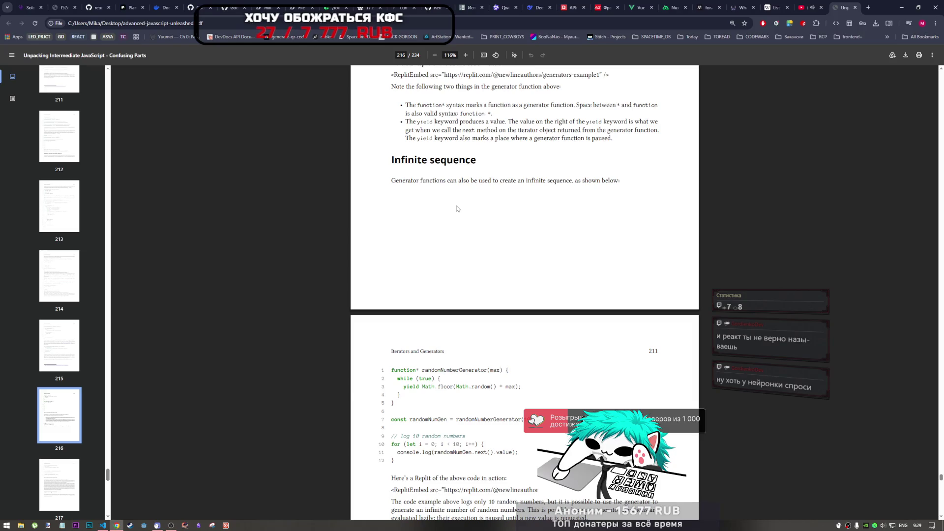
{"action": "left_click_drag", "start_coordinate": [475, 163], "coordinate": [396, 163]}
{"action": "left_click", "coordinate": [396, 163]}
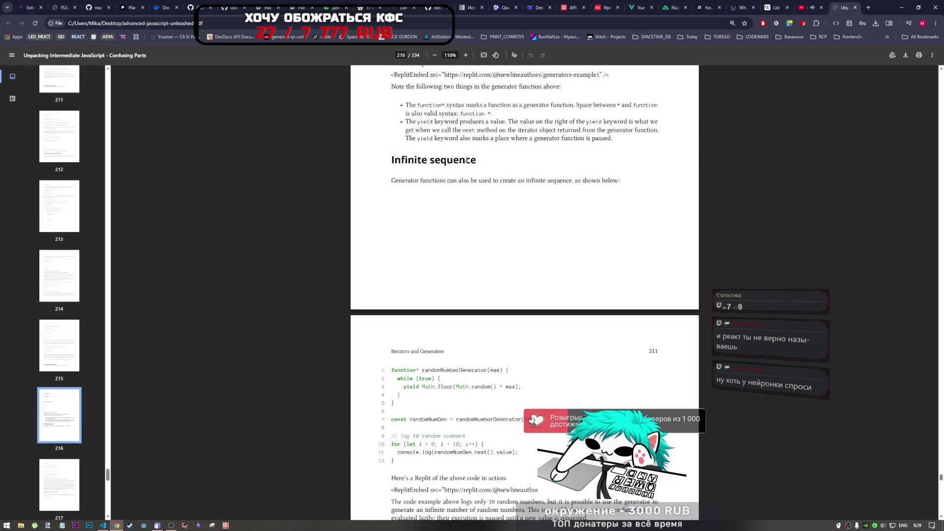
{"action": "left_click_drag", "start_coordinate": [485, 166], "coordinate": [380, 164]}
{"action": "key", "text": "ctrl+c"}
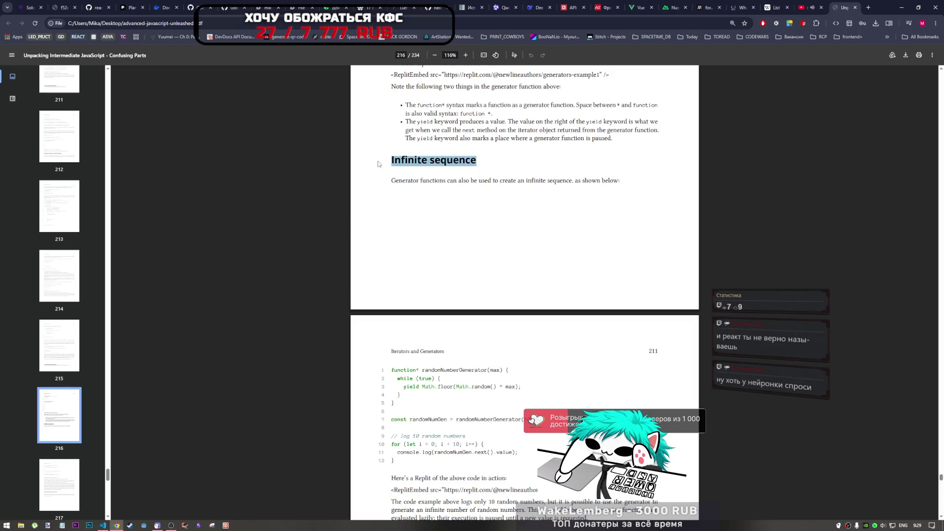
{"action": "scroll", "coordinate": [441, 187], "scroll_direction": "up", "scroll_amount": 3}
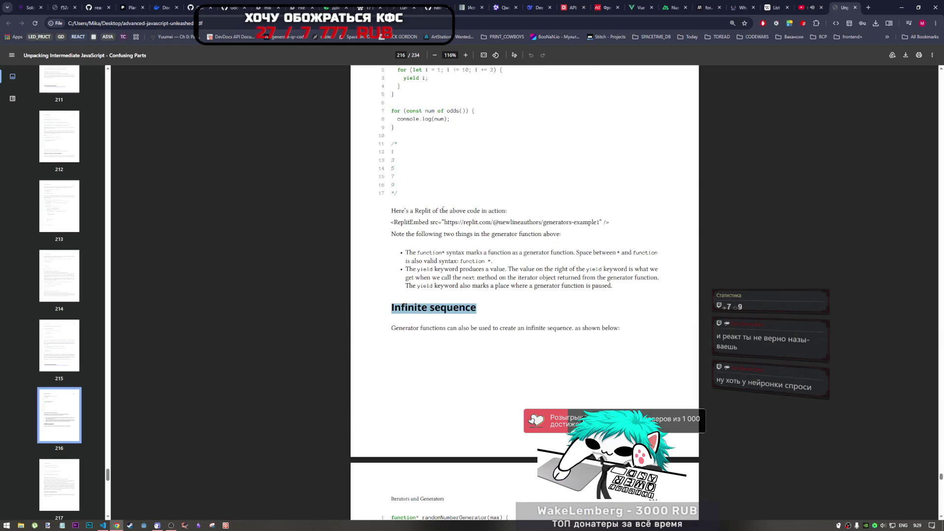
{"action": "scroll", "coordinate": [448, 231], "scroll_direction": "up", "scroll_amount": 3}
{"action": "scroll", "coordinate": [440, 268], "scroll_direction": "down", "scroll_amount": 4}
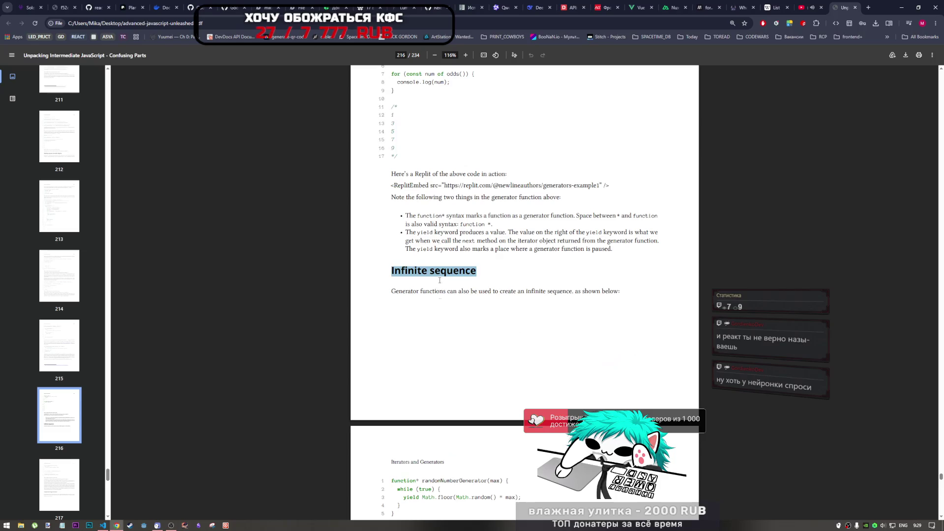
{"action": "scroll", "coordinate": [446, 318], "scroll_direction": "up", "scroll_amount": 2}
{"action": "scroll", "coordinate": [450, 326], "scroll_direction": "down", "scroll_amount": 3}
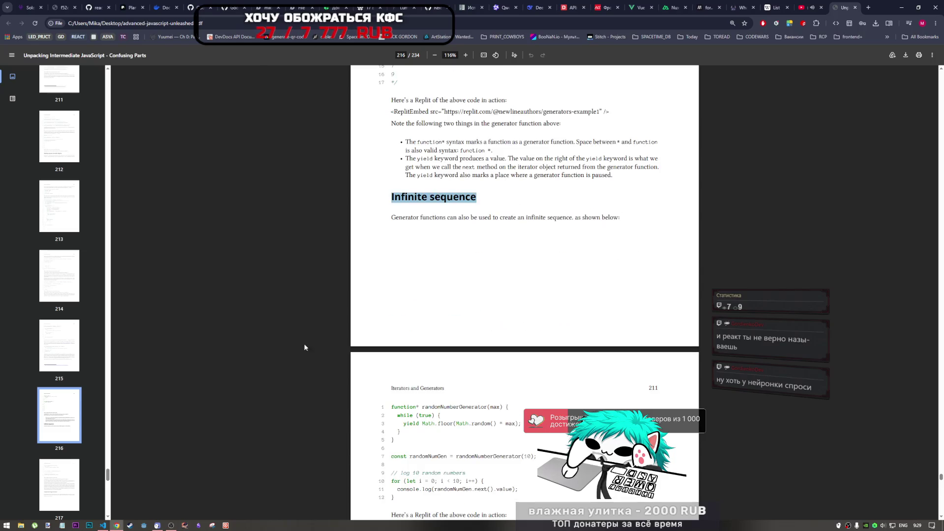
Paste the heading as a '// Infinite sequence' comment on line 1661 of book_samples.js and save
{"action": "left_click", "coordinate": [103, 525]}
{"action": "left_click", "coordinate": [188, 263]}
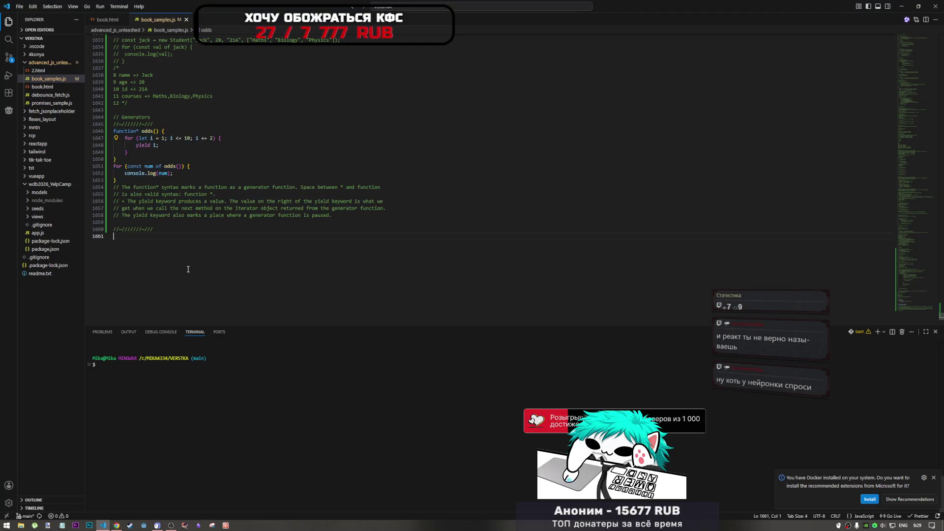
{"action": "key", "text": "ctrl+v"}
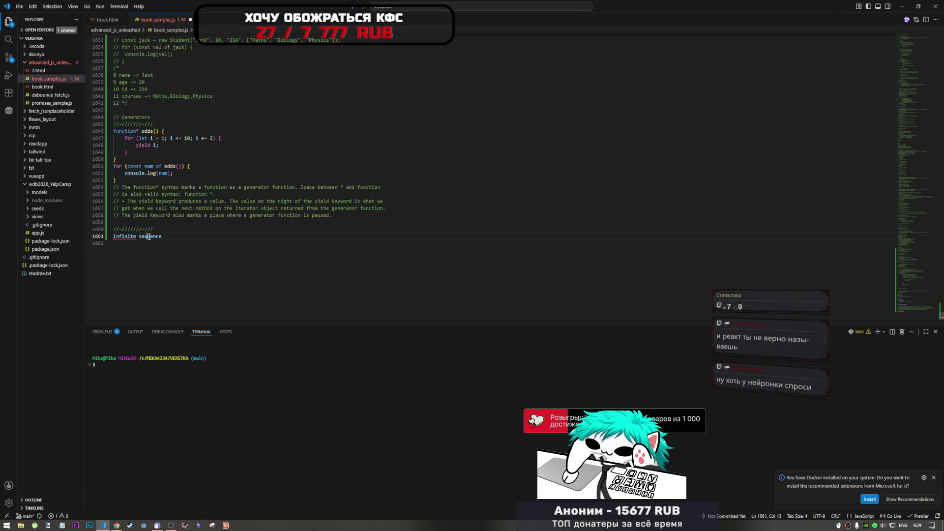
{"action": "left_click", "coordinate": [149, 237]}
{"action": "left_click", "coordinate": [137, 237]}
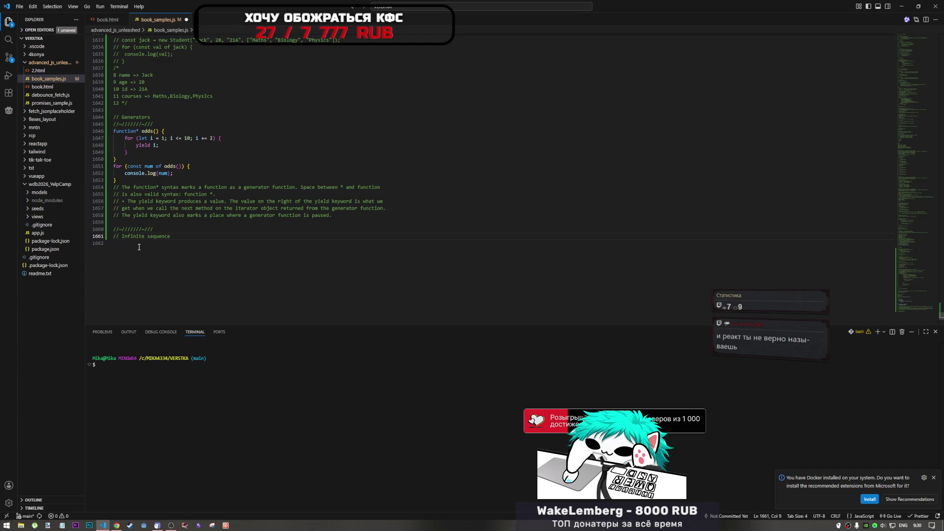
{"action": "left_click", "coordinate": [139, 244]}
{"action": "key", "text": "ctrl+s"}
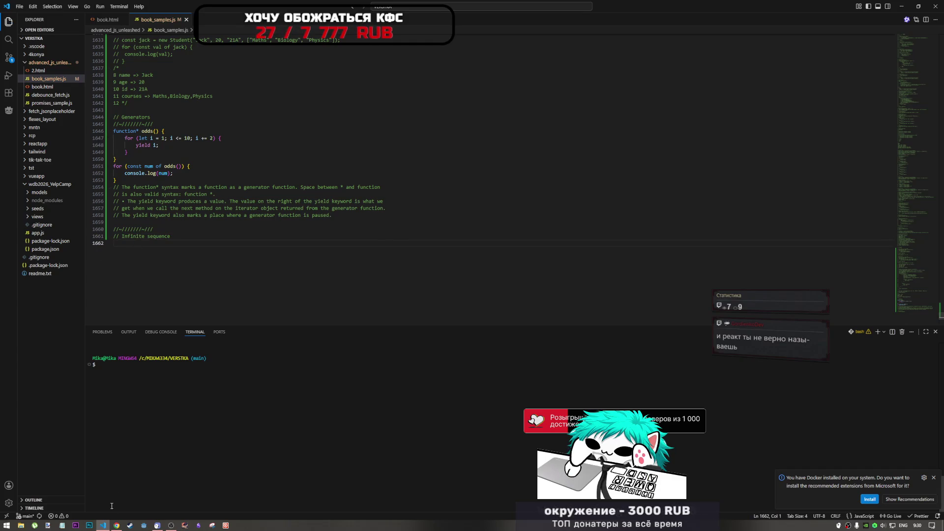
{"action": "left_click", "coordinate": [116, 525]}
{"action": "scroll", "coordinate": [509, 267], "scroll_direction": "down", "scroll_amount": 2}
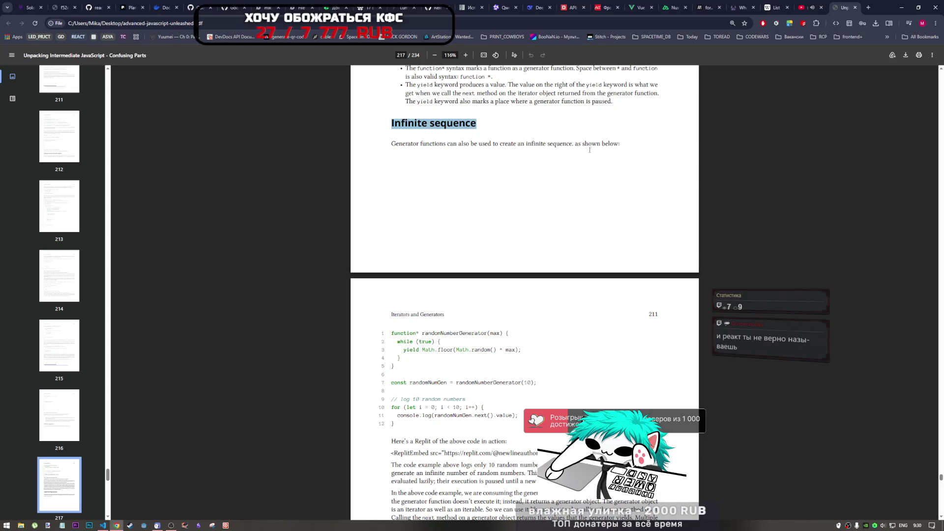
Study the randomNumberGenerator example on page 217, highlighting the limit 10, the call, max and Math.random
{"action": "scroll", "coordinate": [519, 200], "scroll_direction": "down", "scroll_amount": 3}
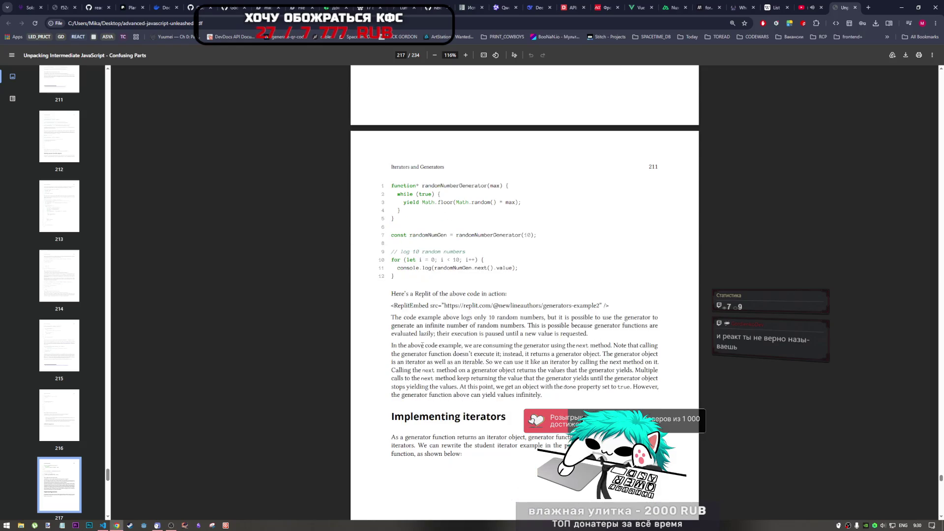
{"action": "scroll", "coordinate": [422, 346], "scroll_direction": "down", "scroll_amount": 1}
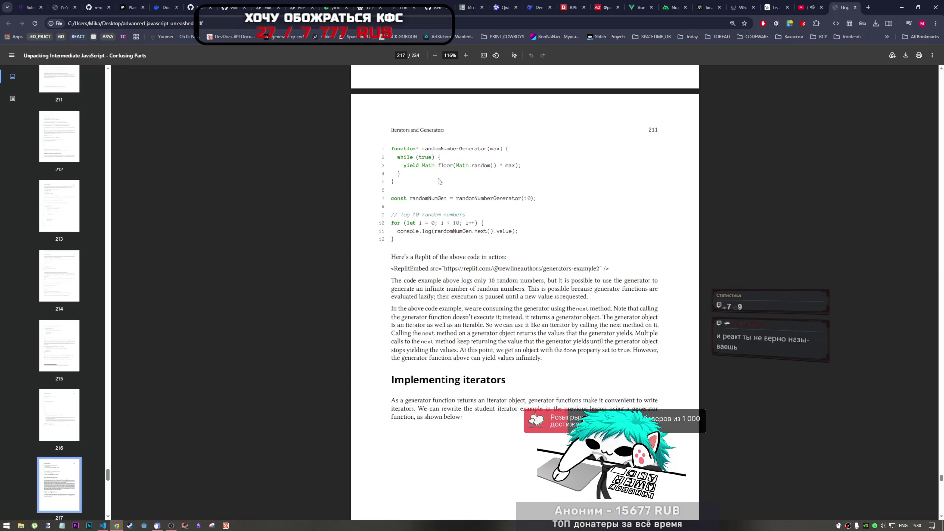
{"action": "scroll", "coordinate": [433, 187], "scroll_direction": "up", "scroll_amount": 1}
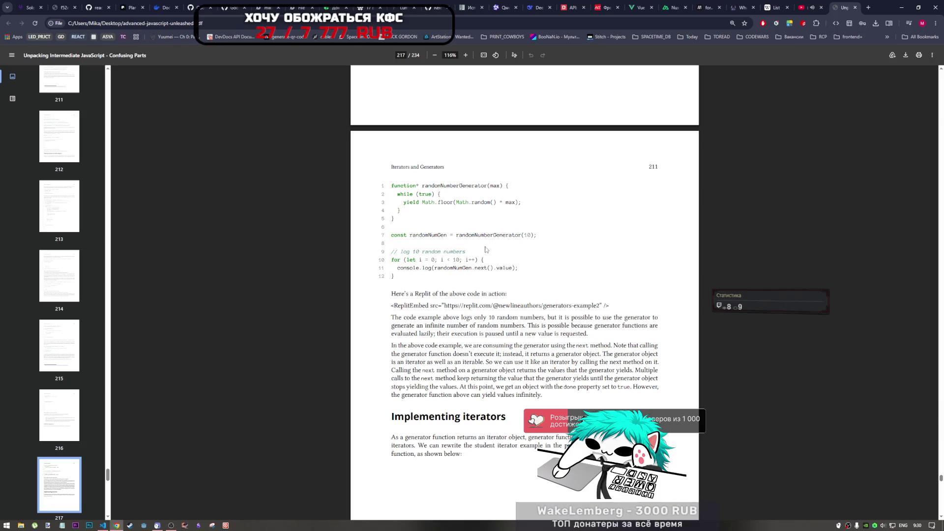
{"action": "left_click_drag", "start_coordinate": [453, 259], "coordinate": [459, 258]}
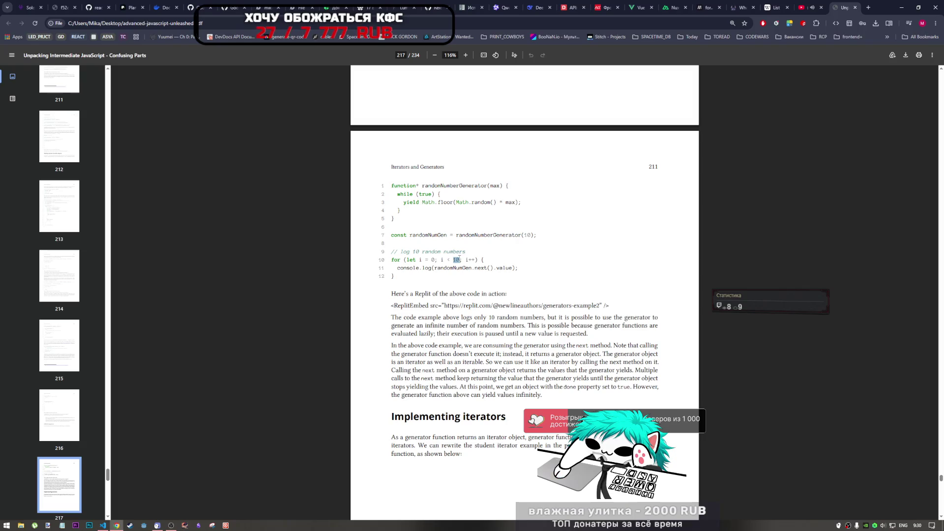
{"action": "scroll", "coordinate": [439, 264], "scroll_direction": "up", "scroll_amount": 2}
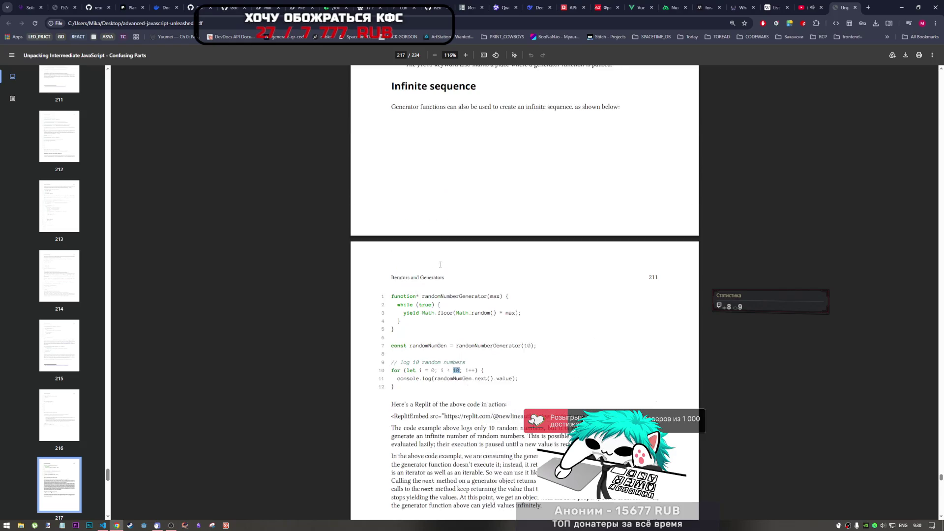
{"action": "scroll", "coordinate": [393, 229], "scroll_direction": "down", "scroll_amount": 1}
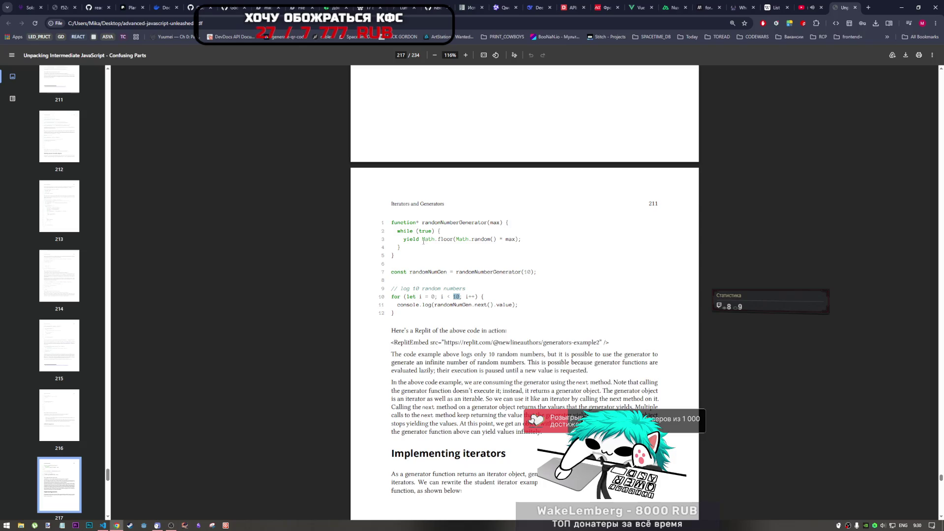
{"action": "scroll", "coordinate": [424, 241], "scroll_direction": "up", "scroll_amount": 3}
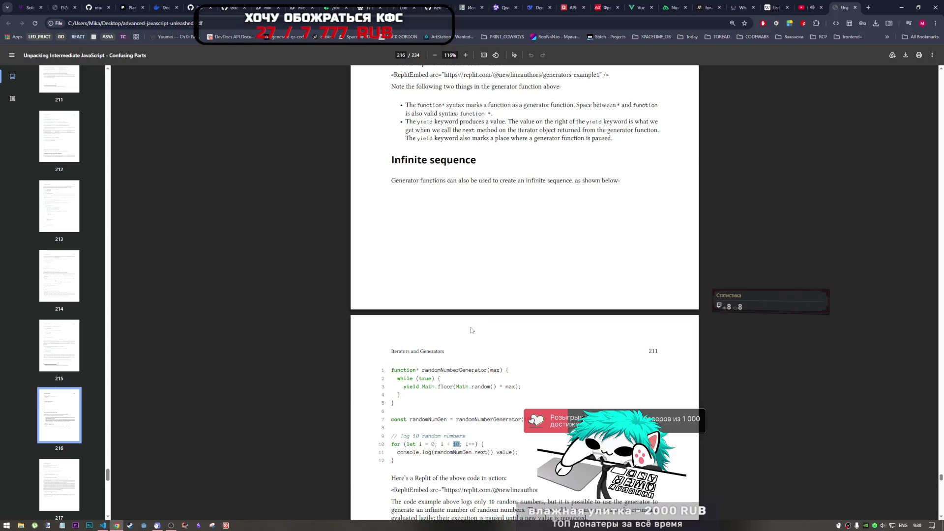
{"action": "scroll", "coordinate": [465, 315], "scroll_direction": "down", "scroll_amount": 2}
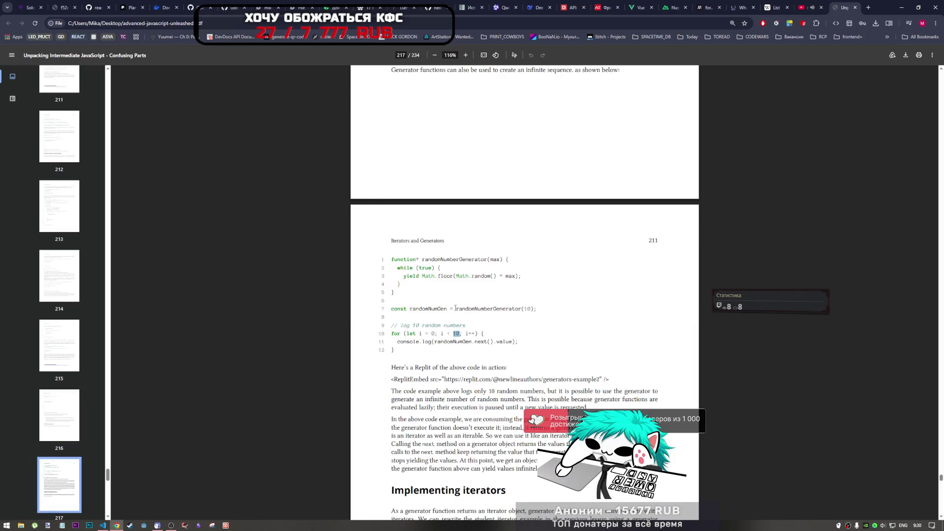
{"action": "scroll", "coordinate": [443, 295], "scroll_direction": "down", "scroll_amount": 1}
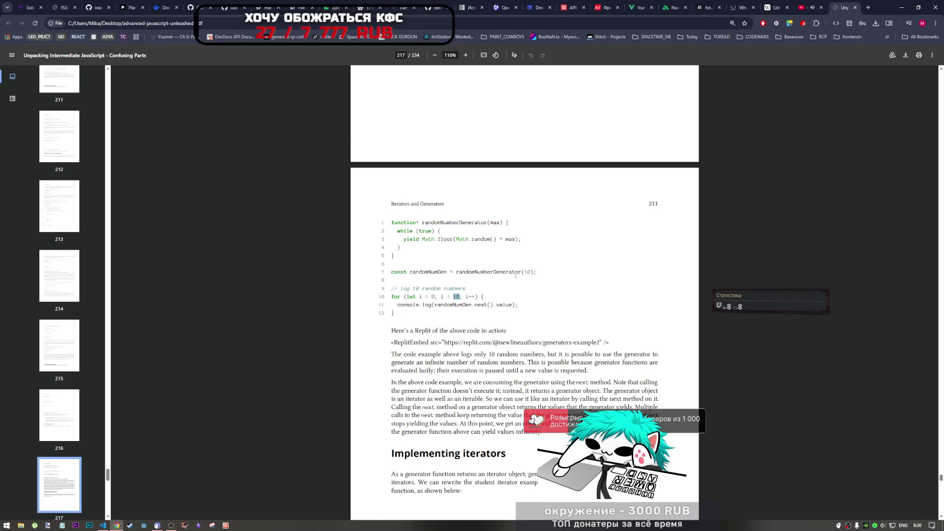
{"action": "left_click_drag", "start_coordinate": [538, 273], "coordinate": [456, 274]}
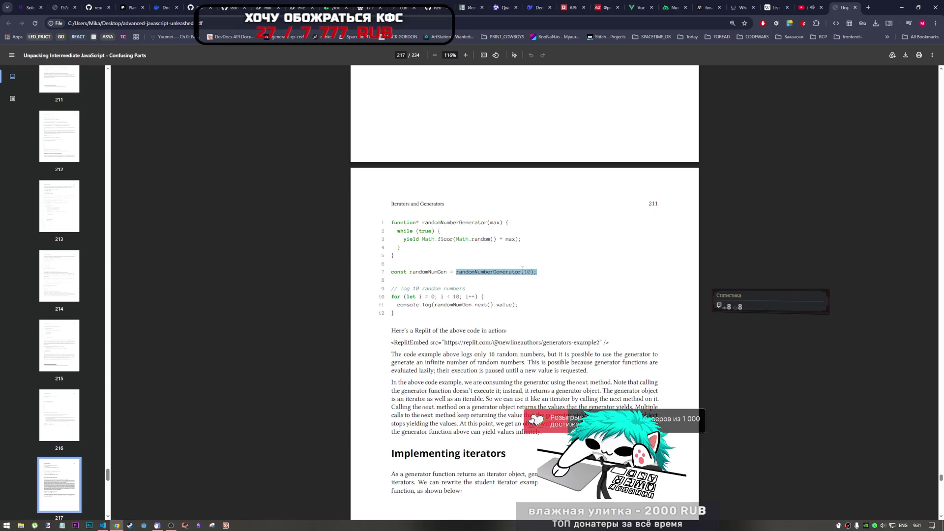
{"action": "left_click_drag", "start_coordinate": [487, 223], "coordinate": [502, 218]}
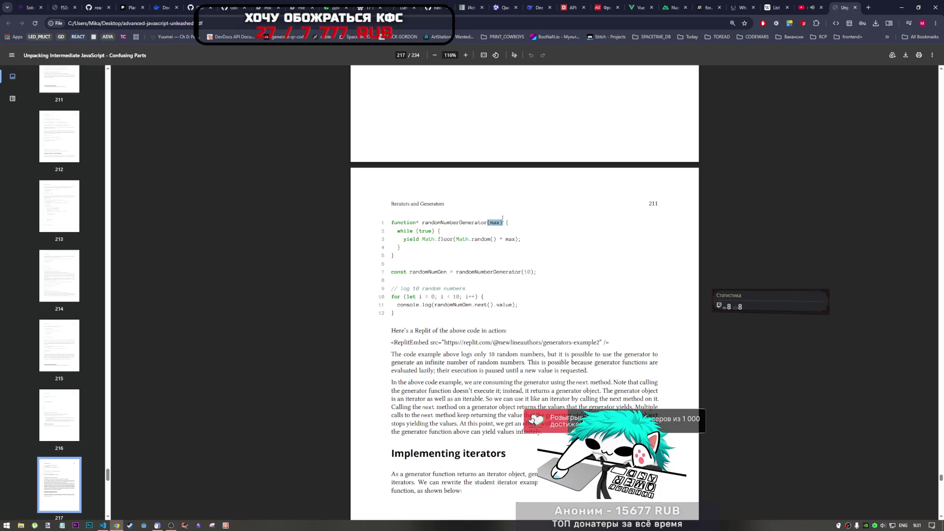
{"action": "left_click_drag", "start_coordinate": [463, 239], "coordinate": [506, 239]}
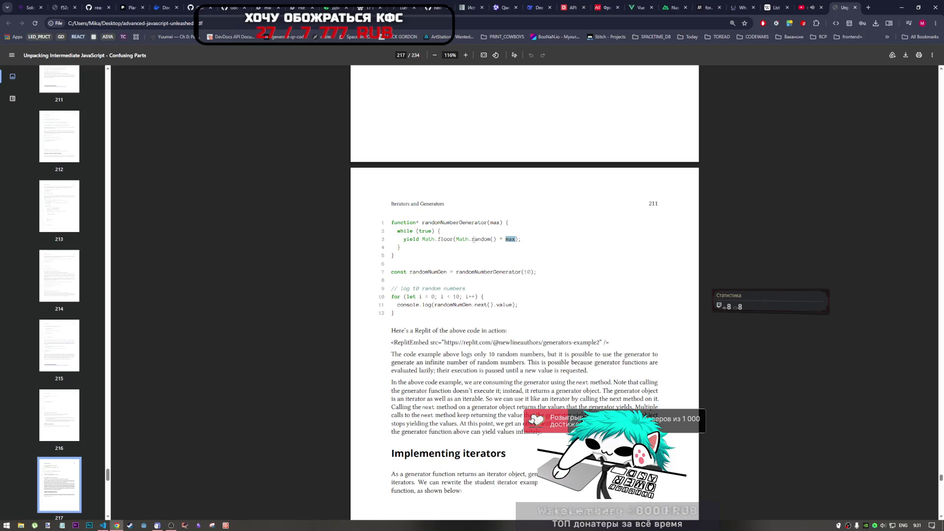